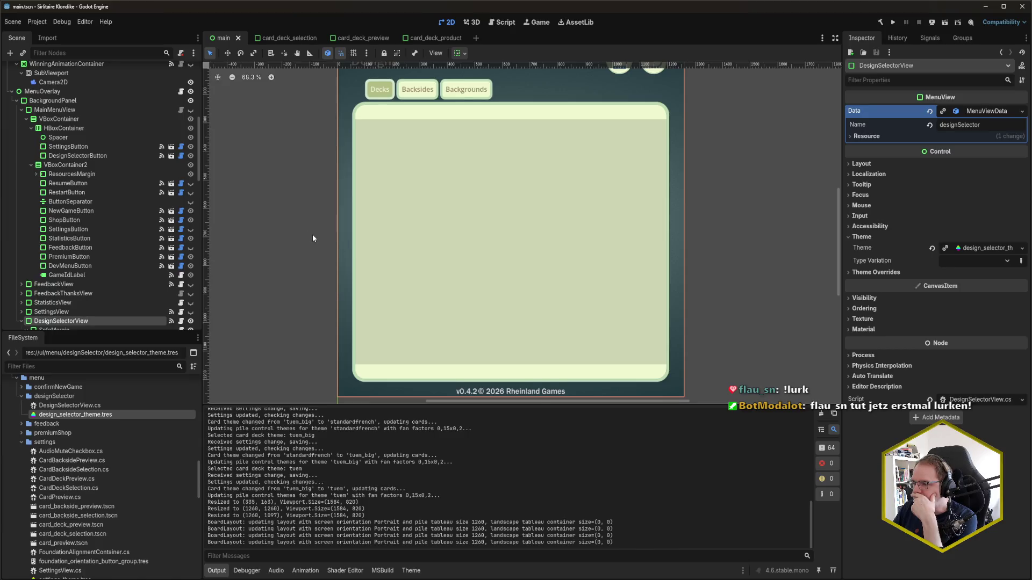
Zoom the Designs canvas out, then switch to Rider showing CardDeckPreview.cs and CardDeckSelection.cs
{"action": "scroll", "coordinate": [313, 238], "scroll_direction": "up", "scroll_amount": 1}
{"action": "scroll", "coordinate": [317, 239], "scroll_direction": "down", "scroll_amount": 1}
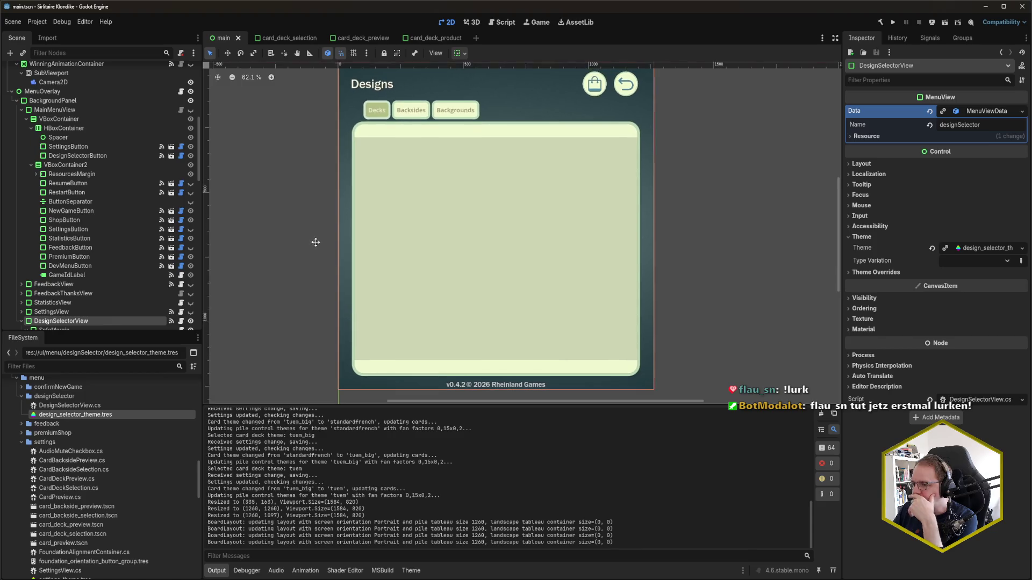
{"action": "key", "text": "alt+Tab"}
Show the uncommitted changes list with the ui/menu and settings folders expanded
{"action": "left_click", "coordinate": [312, 253]}
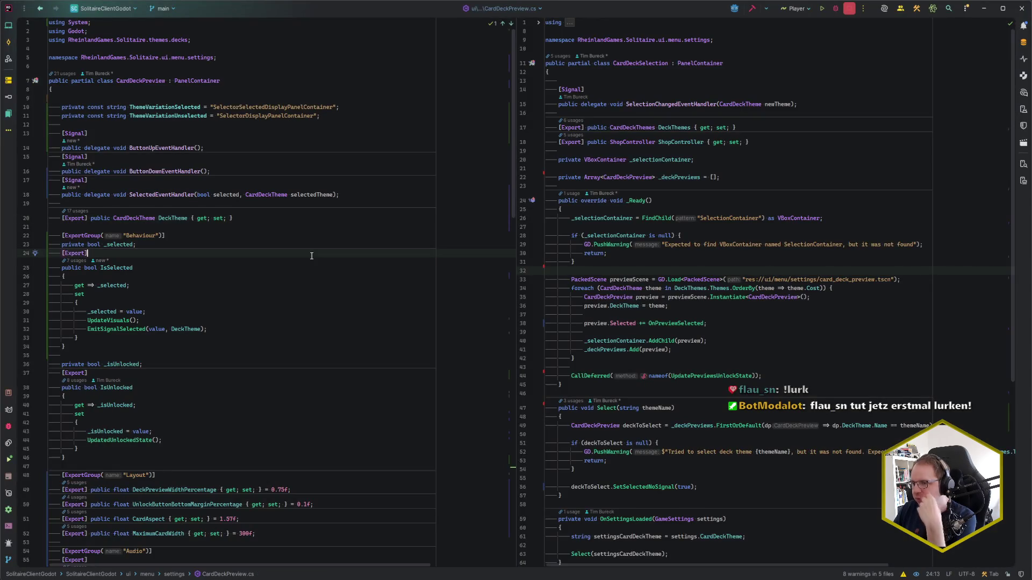
{"action": "key", "text": "alt+0"}
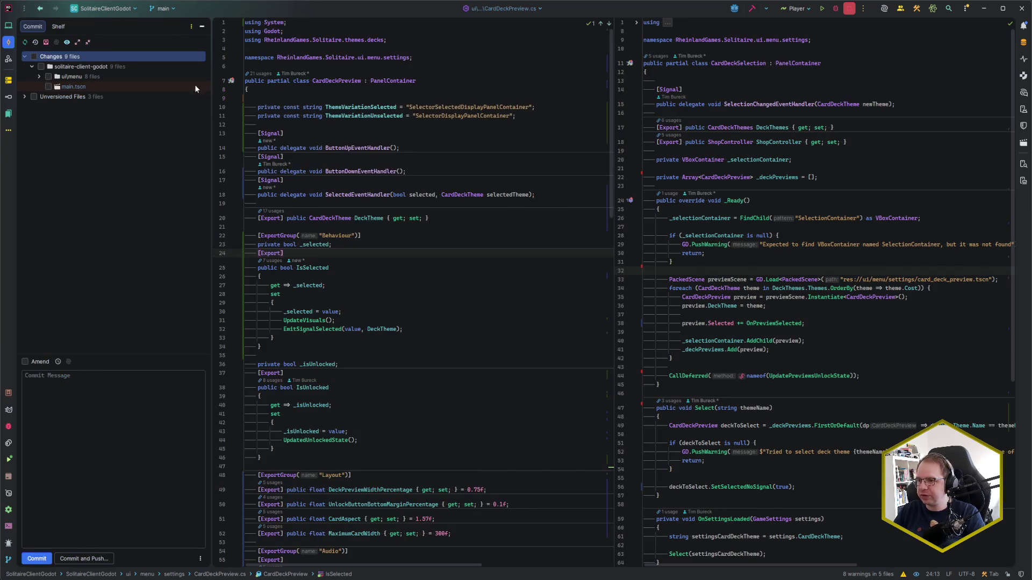
{"action": "left_click", "coordinate": [39, 77]}
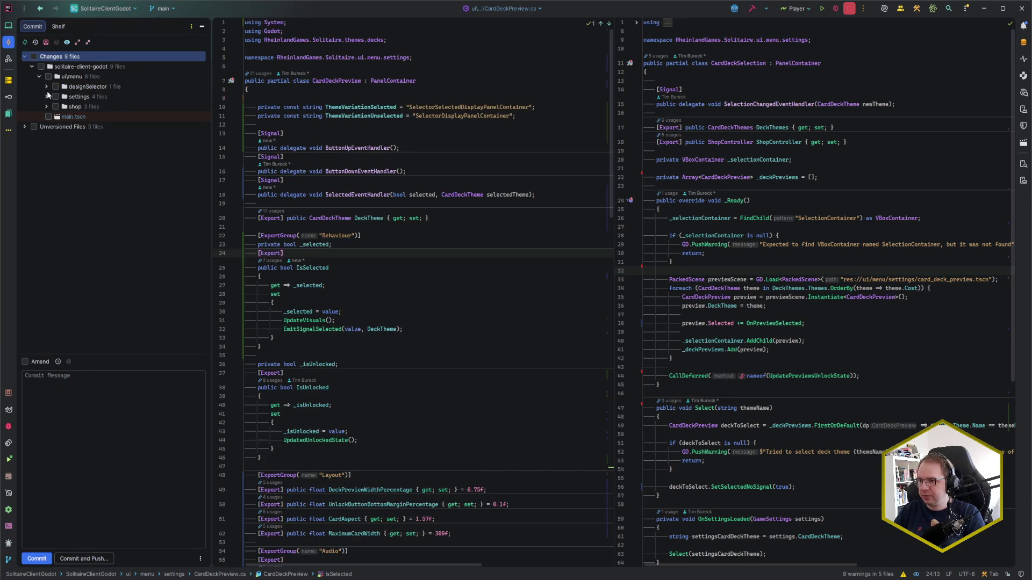
{"action": "left_click", "coordinate": [47, 96]}
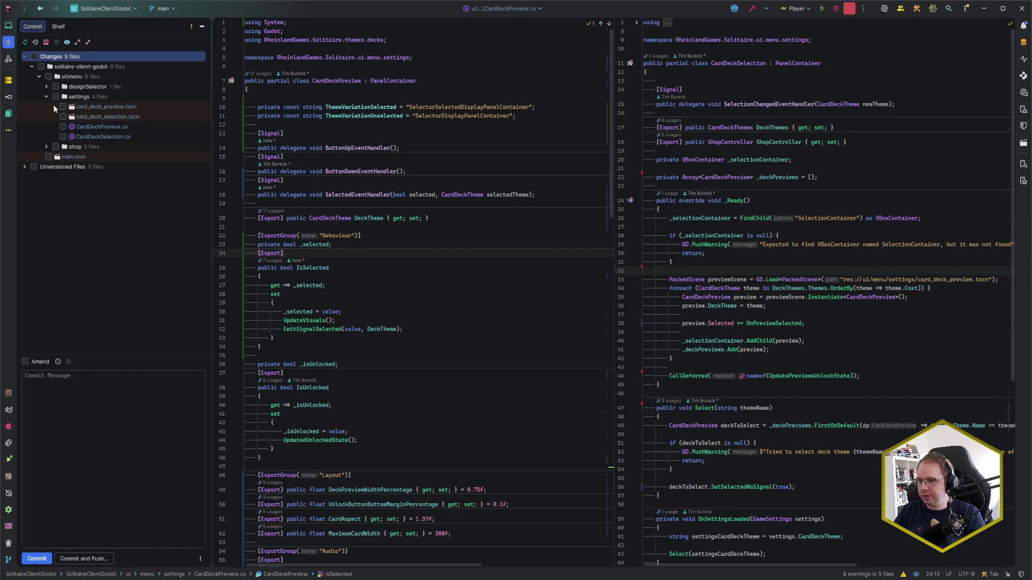
Review the CardDeckSelection.cs diff against its last committed version, then close it
{"action": "double_click", "coordinate": [108, 136]}
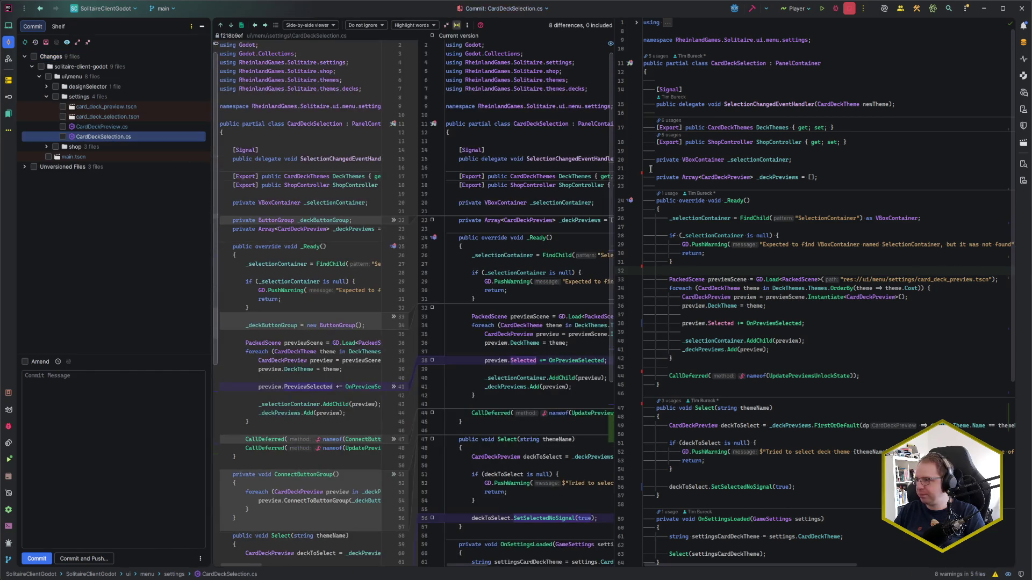
{"action": "scroll", "coordinate": [439, 332], "scroll_direction": "down", "scroll_amount": 5}
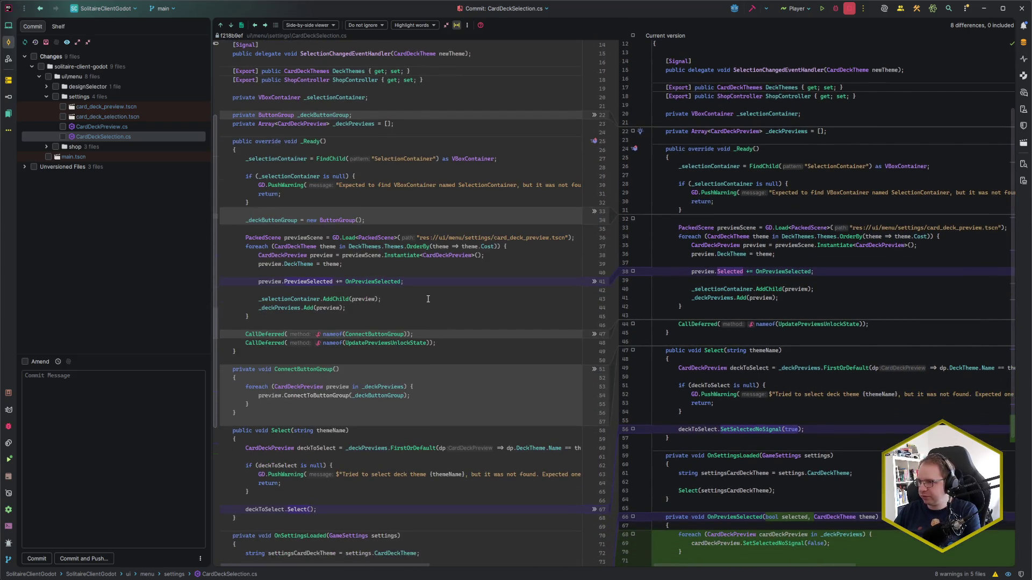
{"action": "scroll", "coordinate": [428, 299], "scroll_direction": "down", "scroll_amount": 6}
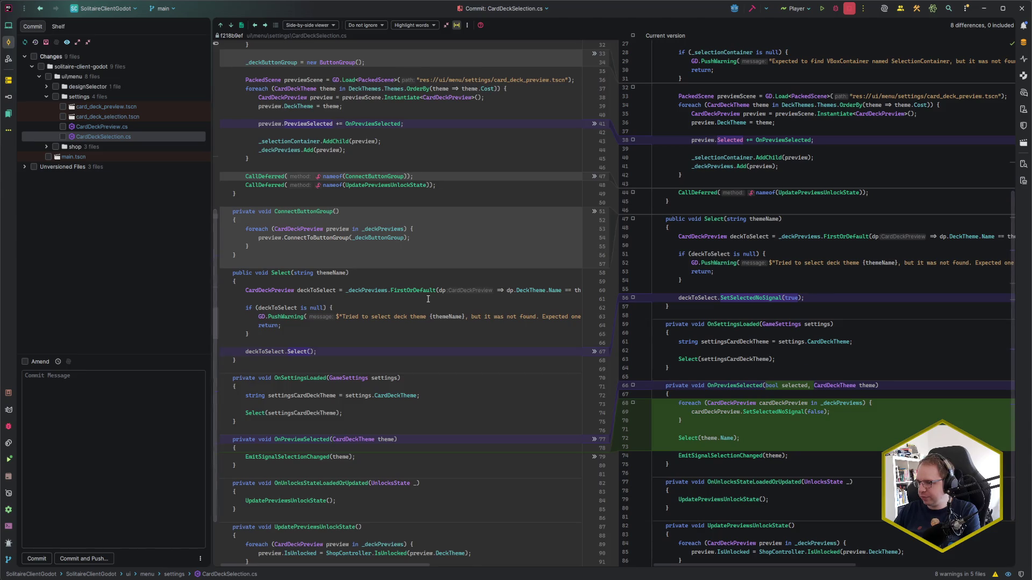
{"action": "scroll", "coordinate": [428, 299], "scroll_direction": "down", "scroll_amount": 2}
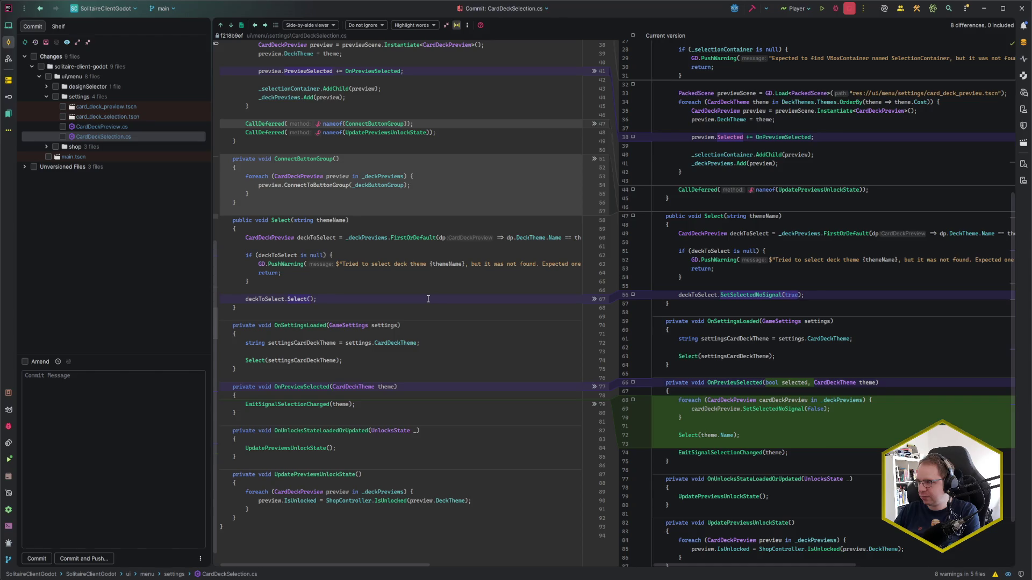
{"action": "scroll", "coordinate": [429, 298], "scroll_direction": "down", "scroll_amount": 1}
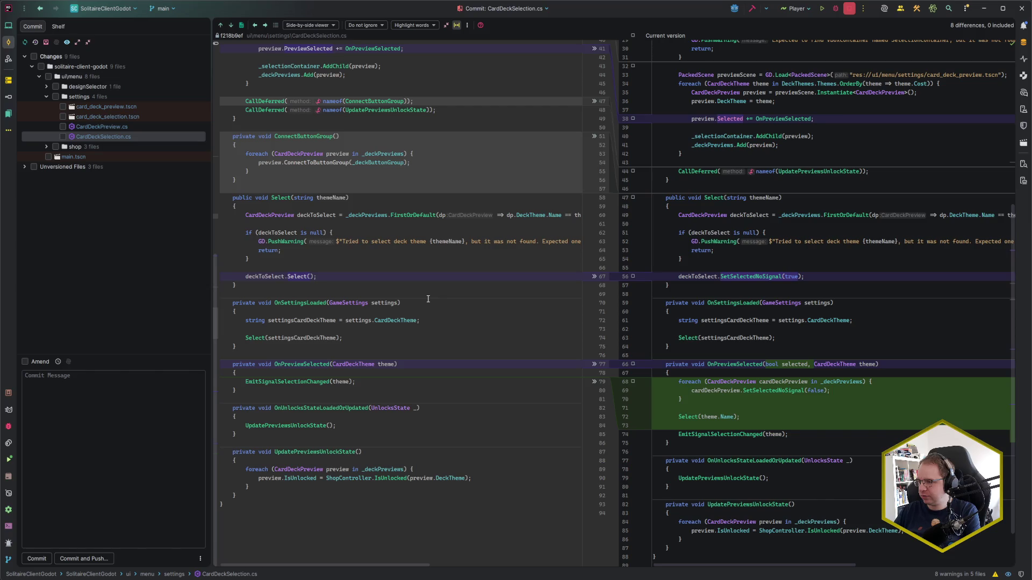
{"action": "scroll", "coordinate": [815, 397], "scroll_direction": "down", "scroll_amount": 2}
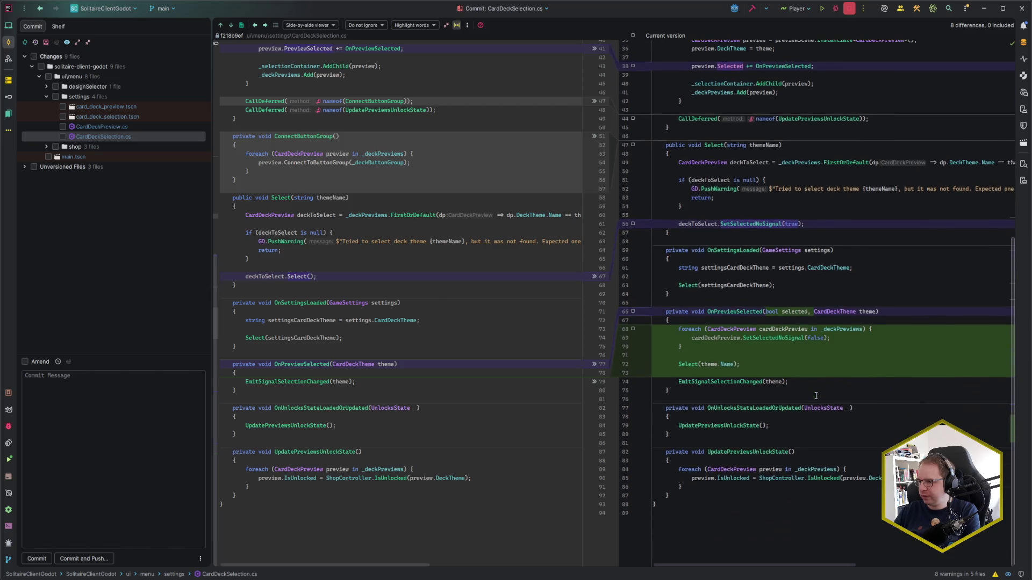
{"action": "scroll", "coordinate": [815, 396], "scroll_direction": "up", "scroll_amount": 3}
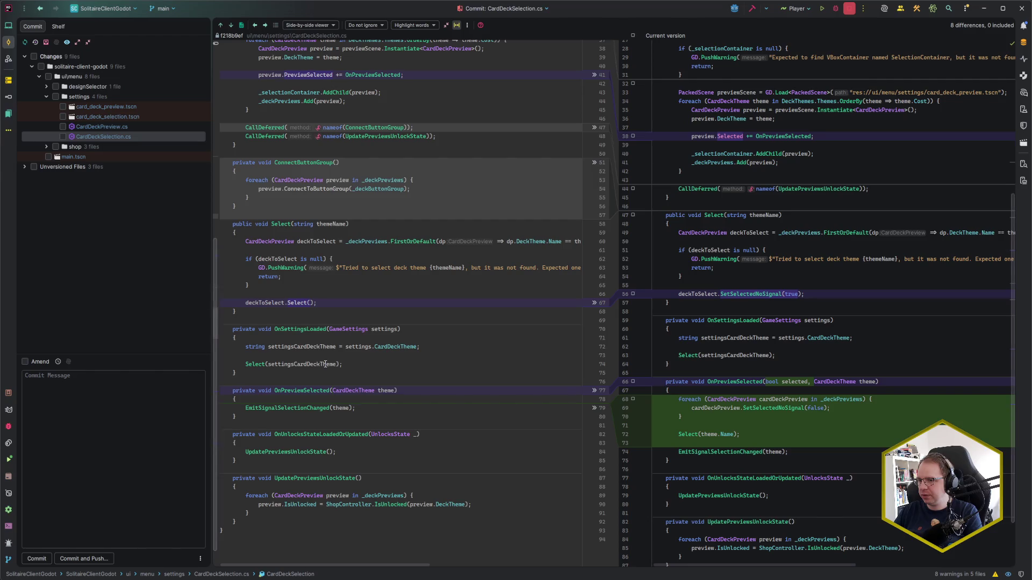
{"action": "key", "text": "Escape"}
Reopen CardDeckSelection.cs from Recent Files and list every usage of Select
{"action": "key", "text": "ctrl+e"}
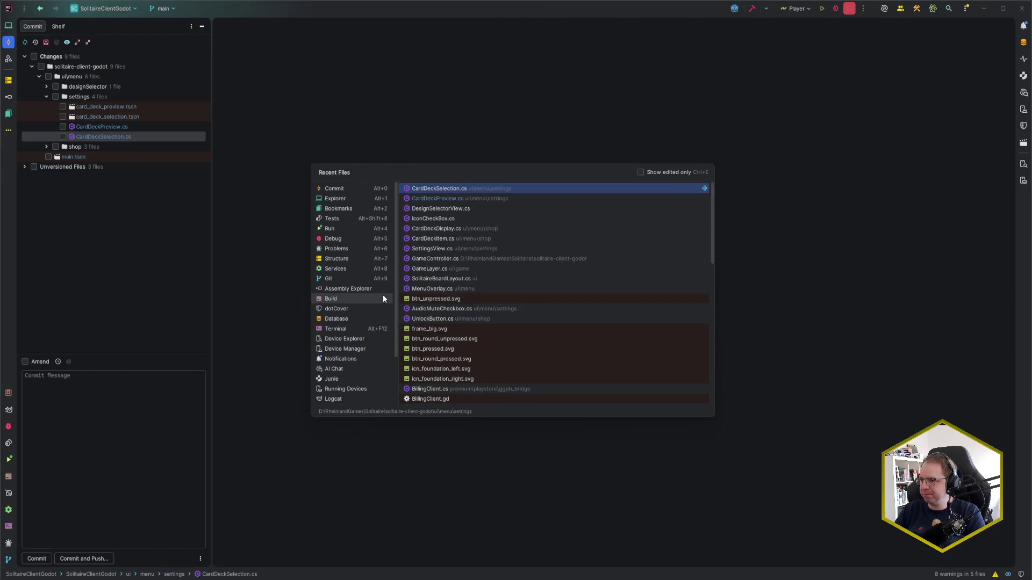
{"action": "key", "text": "Return"}
{"action": "scroll", "coordinate": [439, 338], "scroll_direction": "down", "scroll_amount": 5}
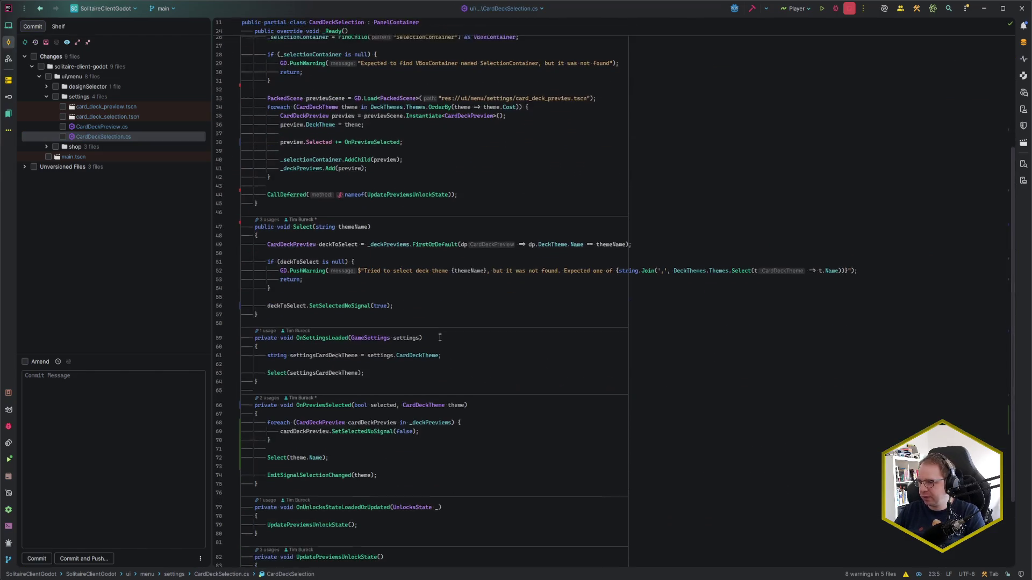
{"action": "left_click", "coordinate": [269, 217]}
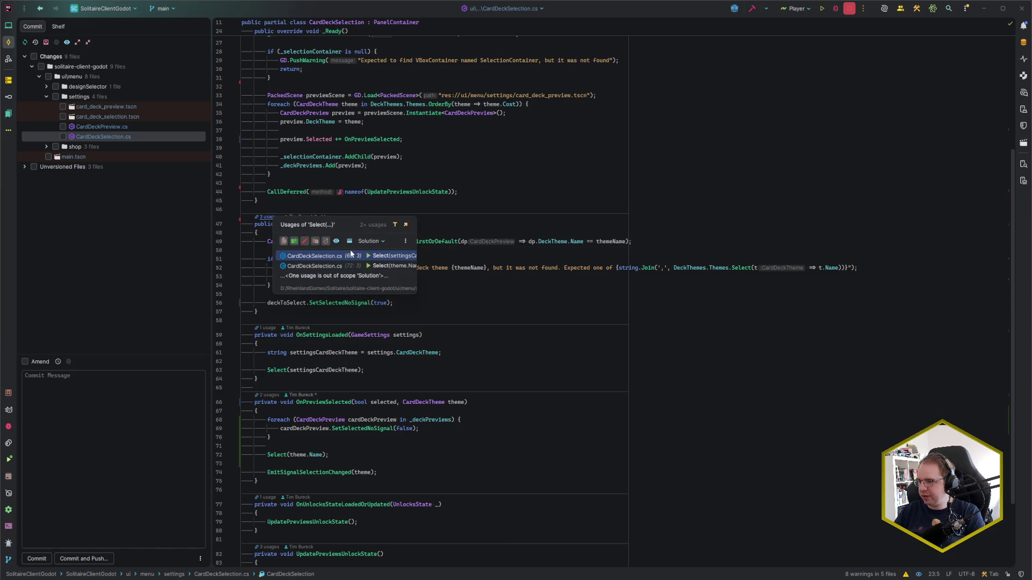
Inspect the Select(theme.Name) and Select(settingsCardDeckTheme) calls in OnSettingsLoaded, then return to Godot
{"action": "left_click", "coordinate": [319, 267]}
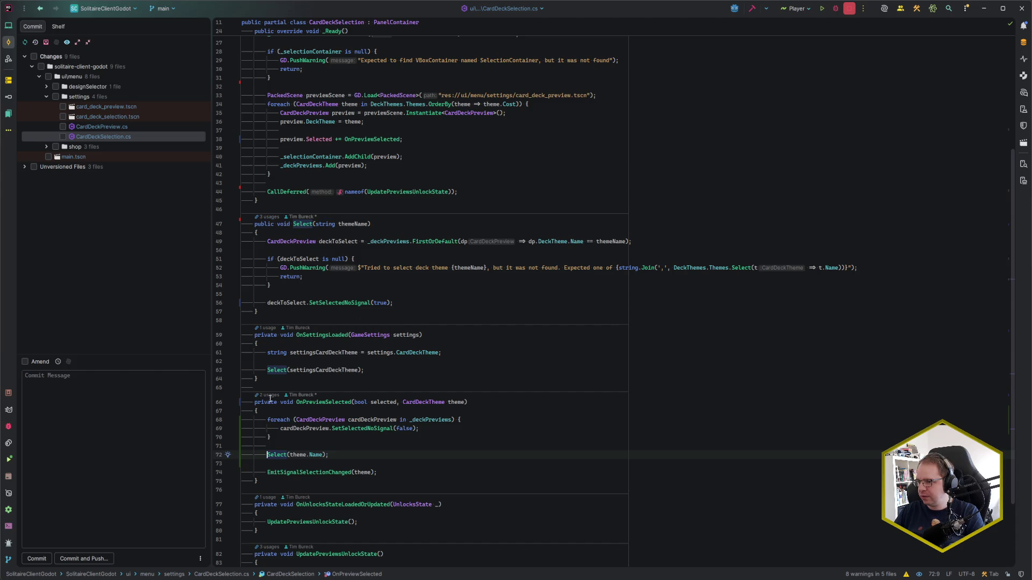
{"action": "left_click", "coordinate": [267, 370]}
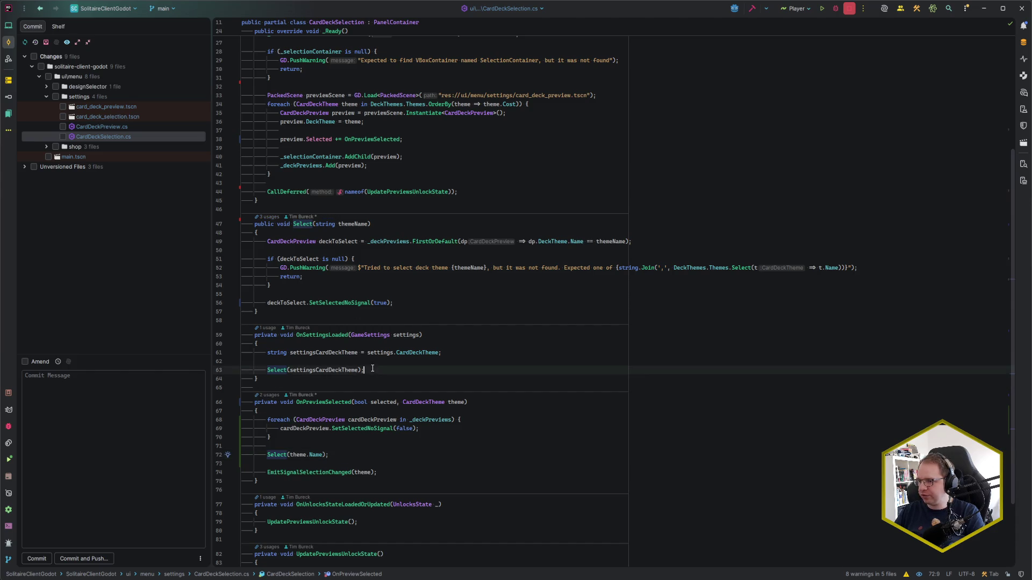
{"action": "left_click", "coordinate": [331, 335]}
{"action": "left_click", "coordinate": [377, 359]}
{"action": "left_click", "coordinate": [386, 370]}
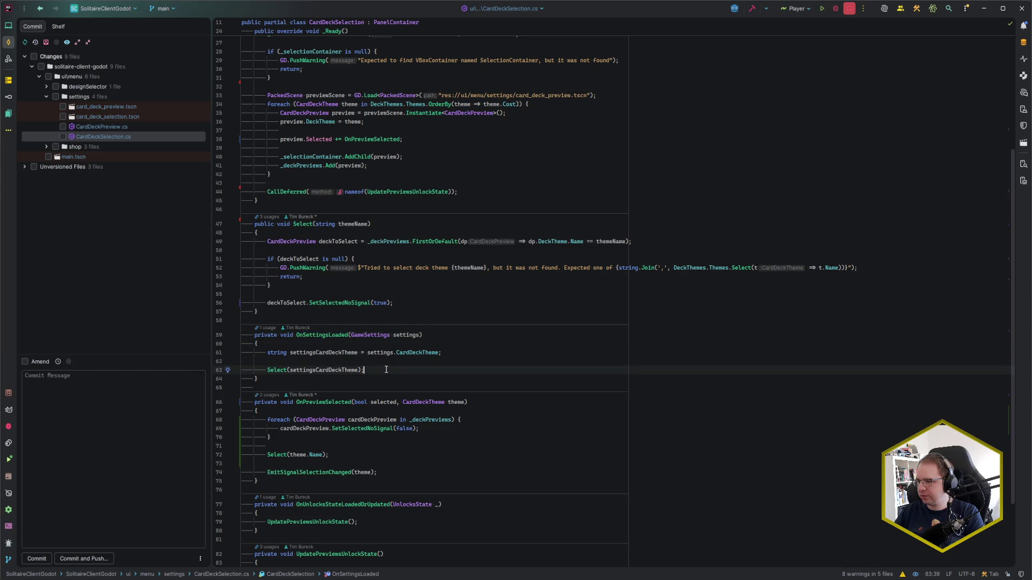
{"action": "left_click", "coordinate": [269, 371]}
{"action": "left_click", "coordinate": [342, 370]}
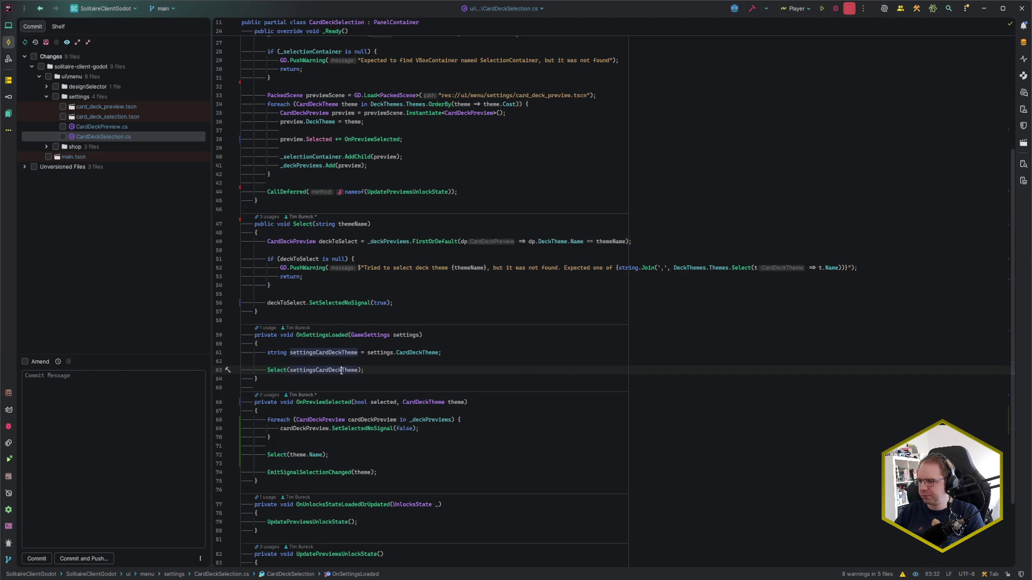
{"action": "left_click", "coordinate": [376, 370]}
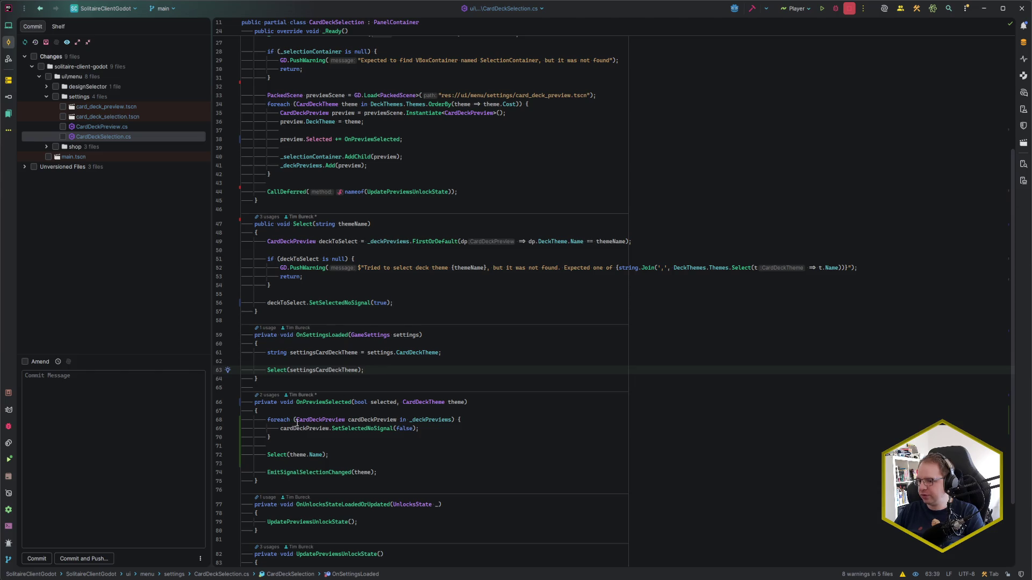
{"action": "key", "text": "alt+Tab"}
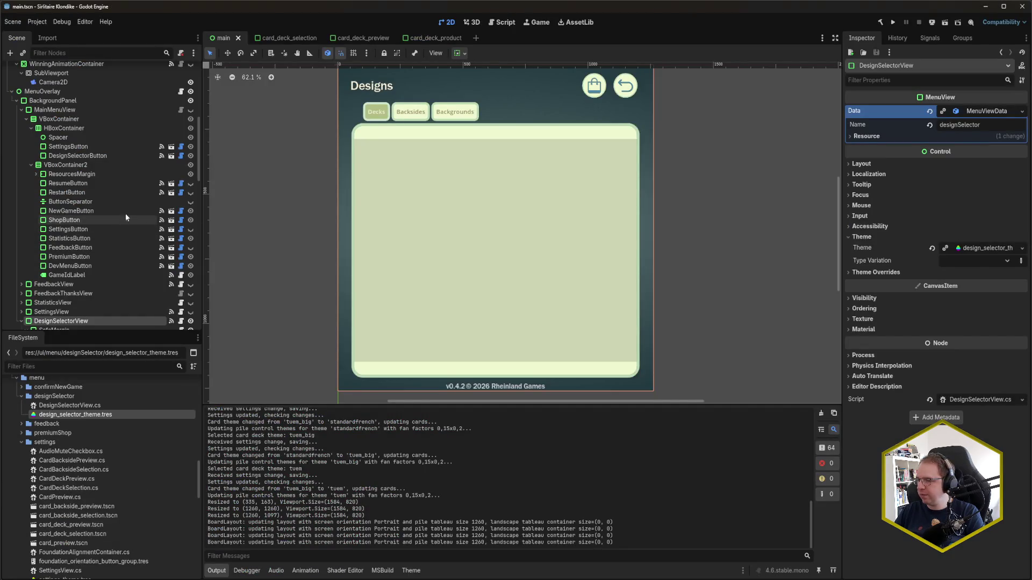
Select SettingsController in the Scene tree and show its signals in the Node dock
{"action": "scroll", "coordinate": [118, 205], "scroll_direction": "down", "scroll_amount": 4}
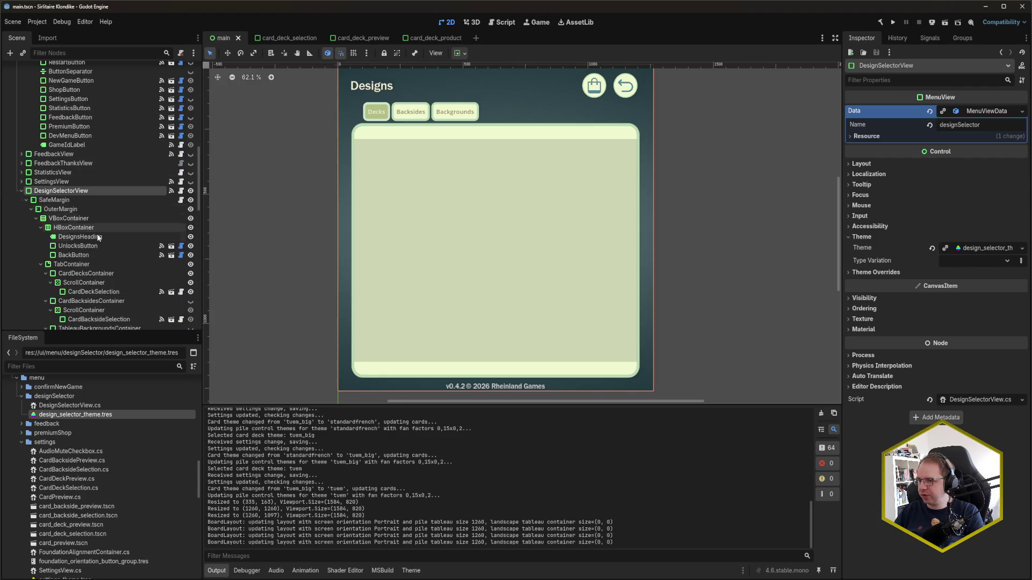
{"action": "left_click", "coordinate": [110, 291]}
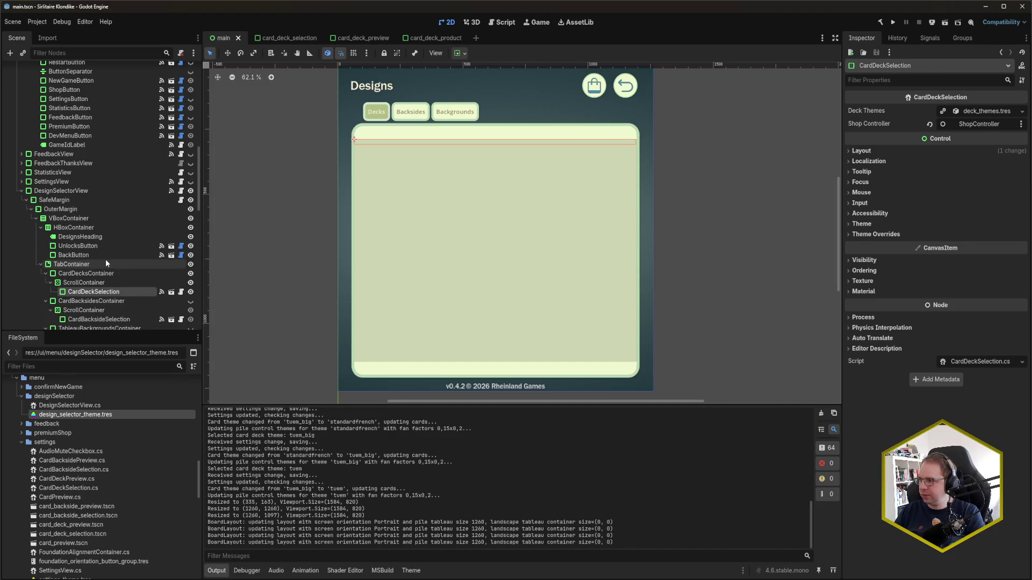
{"action": "scroll", "coordinate": [105, 259], "scroll_direction": "down", "scroll_amount": 10}
{"action": "left_click", "coordinate": [92, 294]}
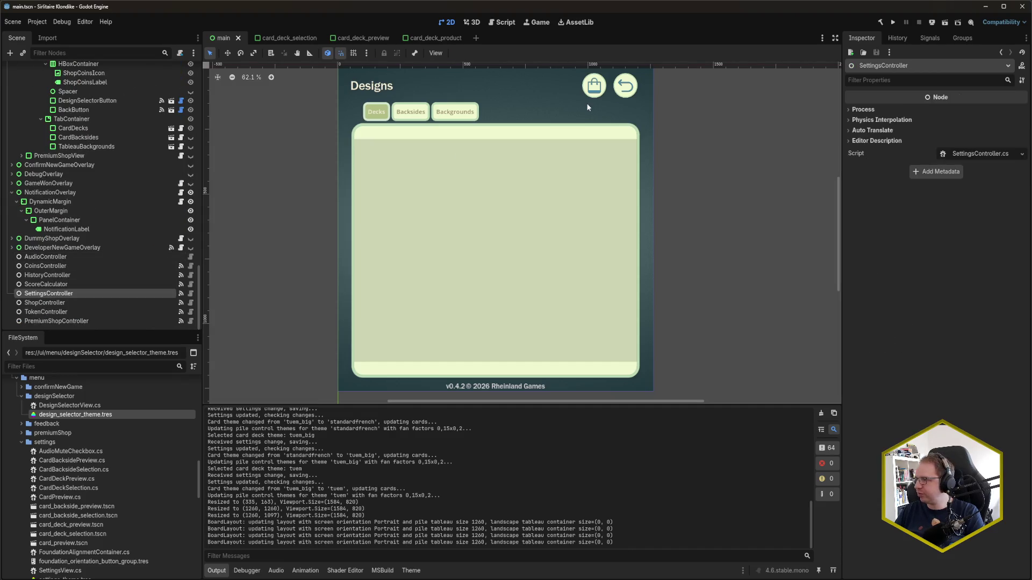
{"action": "left_click", "coordinate": [929, 39]}
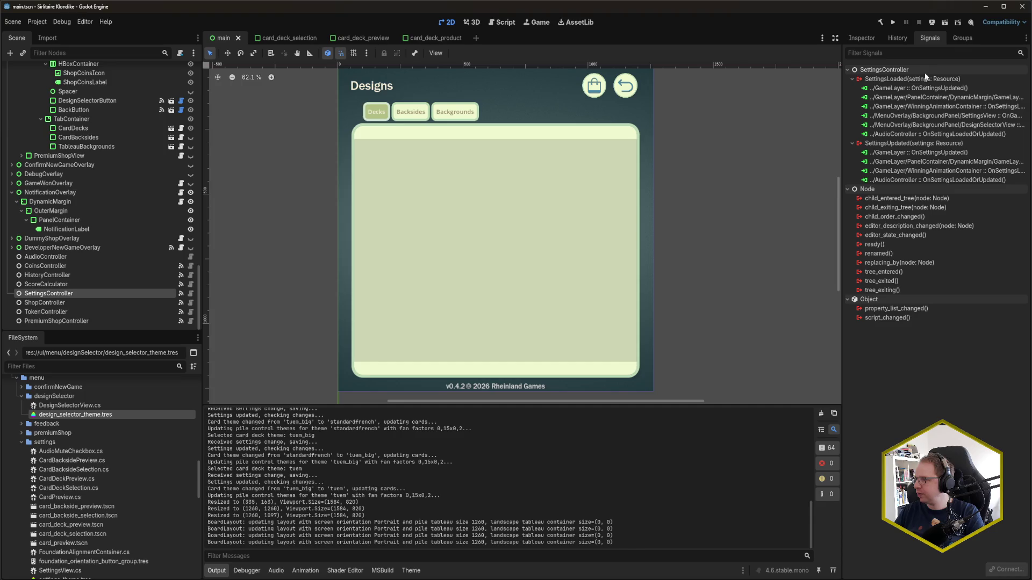
Connect the SettingsLoaded signal to OnSettingsLoaded
{"action": "double_click", "coordinate": [911, 79]}
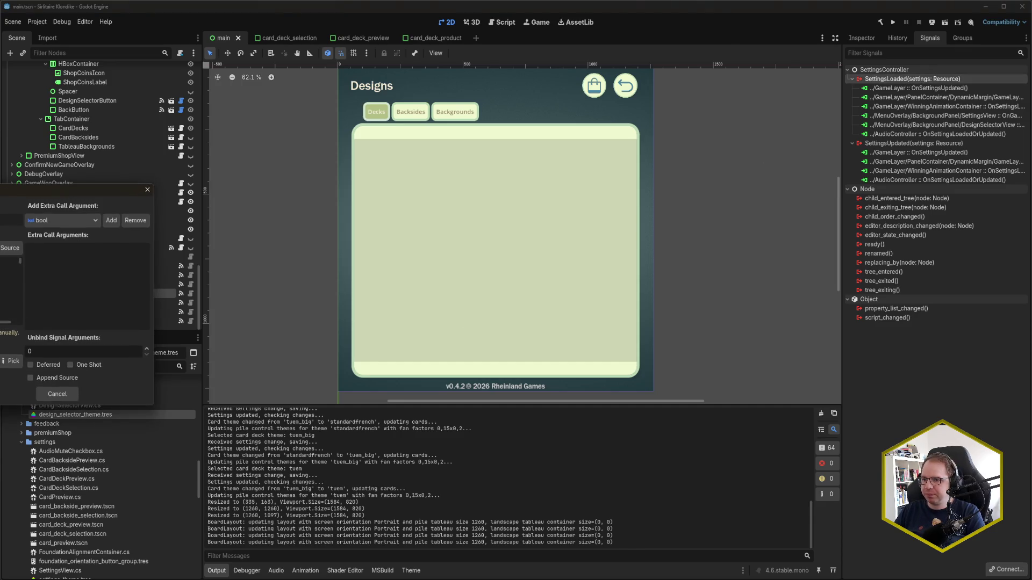
{"action": "scroll", "coordinate": [10, 285], "scroll_direction": "down", "scroll_amount": 3}
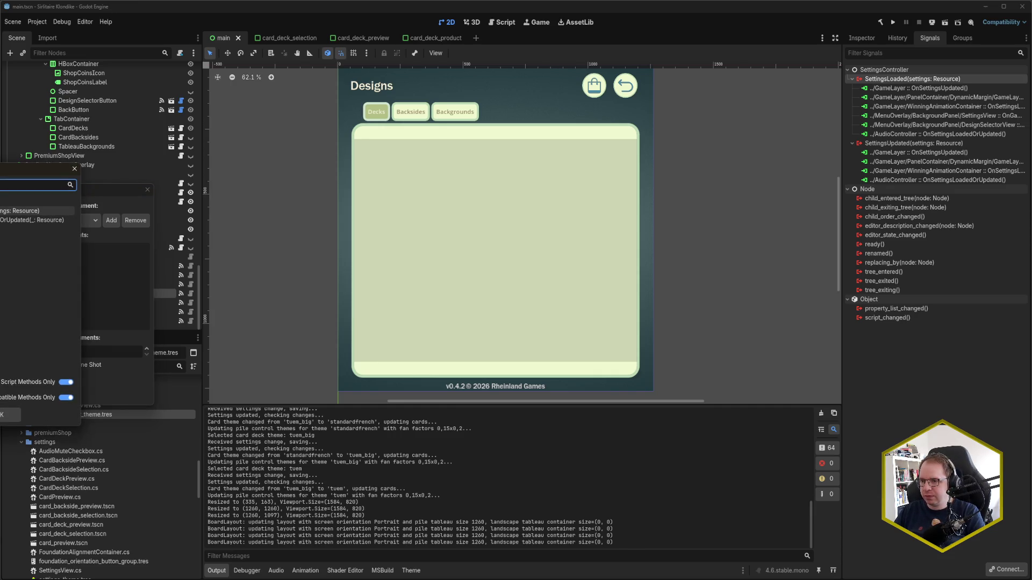
{"action": "key", "text": "Return"}
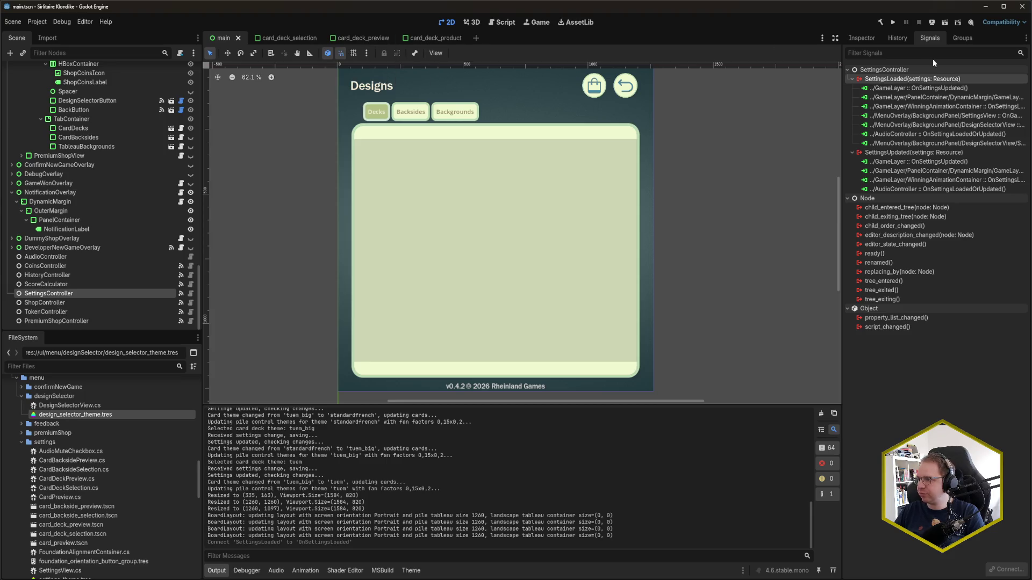
Add a second SettingsLoaded connection to OnSettingsLoaded, then save and run the game with F5
{"action": "double_click", "coordinate": [912, 80]}
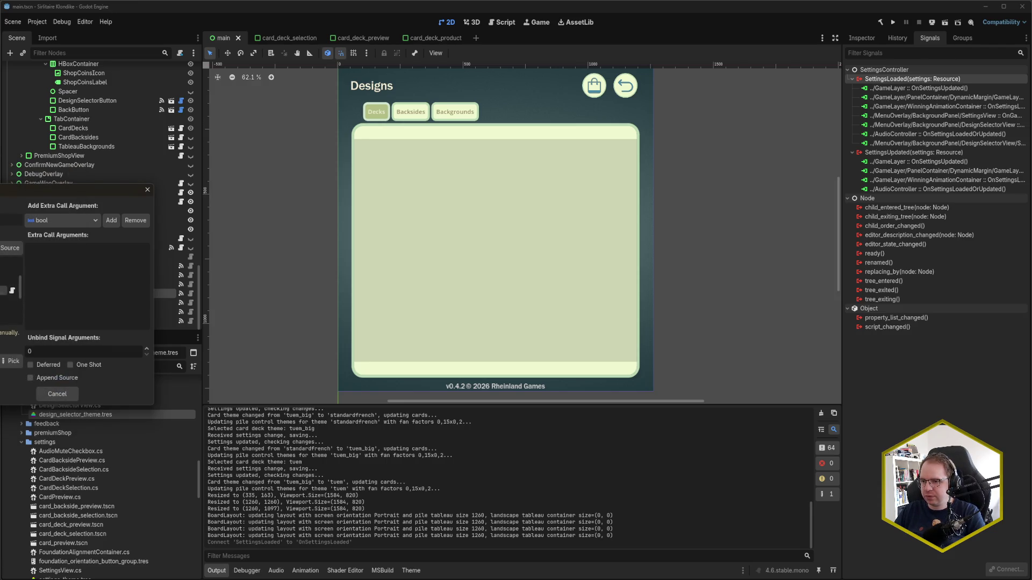
{"action": "key", "text": "Return"}
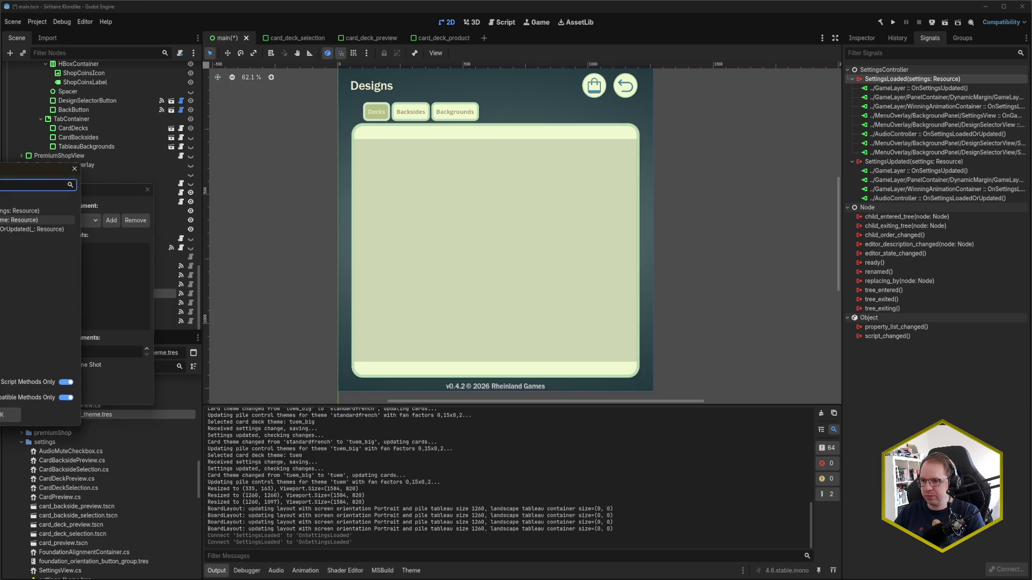
{"action": "key", "text": "Return"}
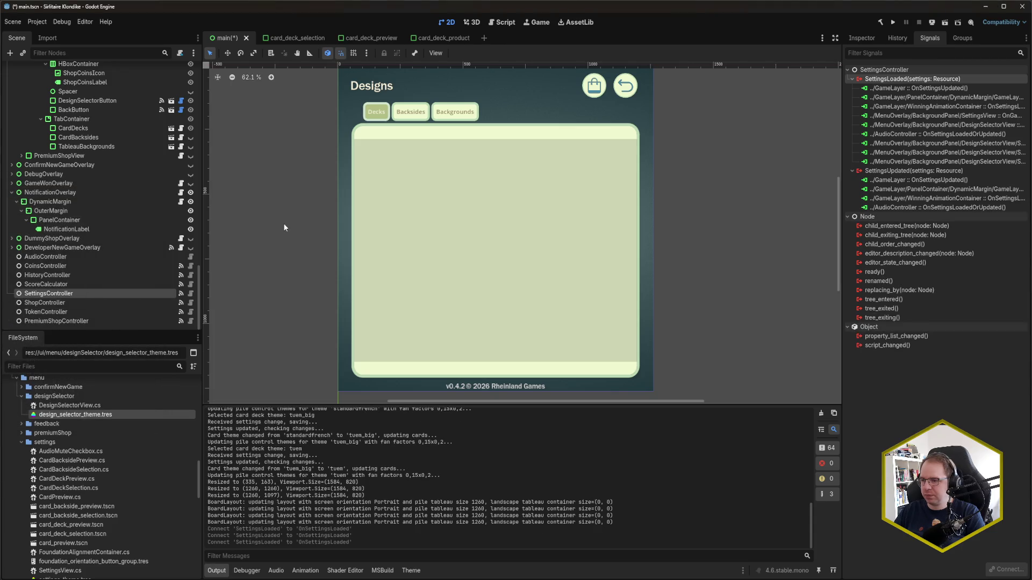
{"action": "key", "text": "F5"}
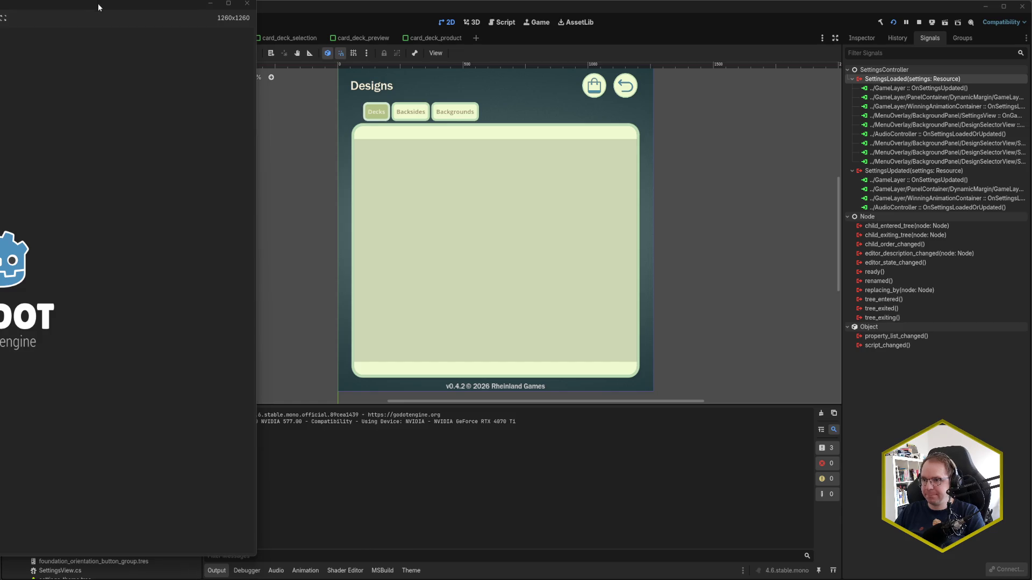
Center the game window and try the cartoon-face, standard and pixel-art decks in Designs
{"action": "mouse_move", "coordinate": [98, 3]}
{"action": "left_mouse_down"}
{"action": "mouse_move", "coordinate": [541, 39]}
{"action": "mouse_move", "coordinate": [543, 20]}
{"action": "mouse_move", "coordinate": [556, 19]}
{"action": "left_mouse_up"}
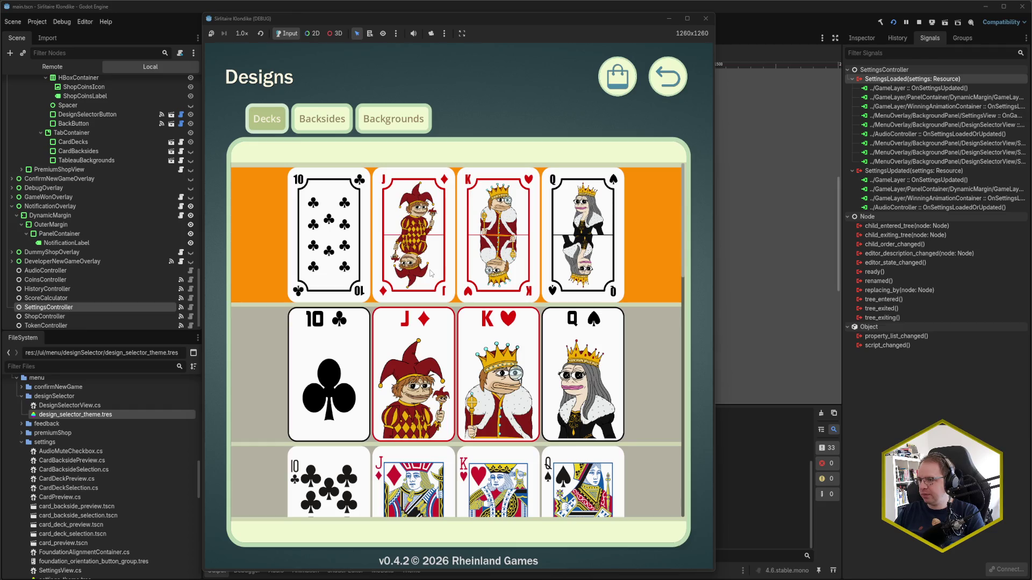
{"action": "scroll", "coordinate": [430, 273], "scroll_direction": "down", "scroll_amount": 2}
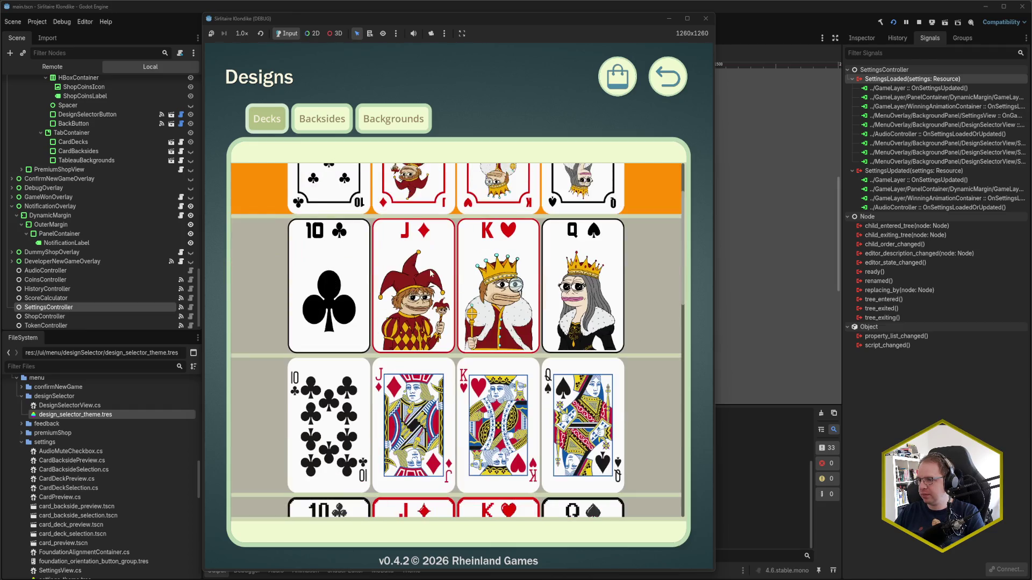
{"action": "left_click", "coordinate": [430, 274]}
{"action": "scroll", "coordinate": [430, 273], "scroll_direction": "down", "scroll_amount": 2}
{"action": "left_click", "coordinate": [425, 323]}
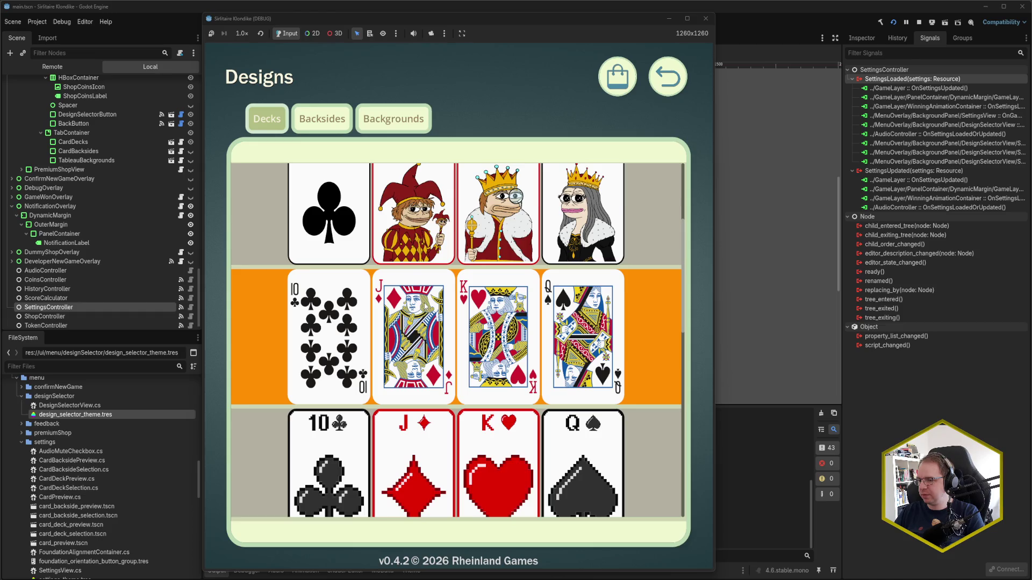
{"action": "scroll", "coordinate": [426, 312], "scroll_direction": "down", "scroll_amount": 2}
{"action": "left_click", "coordinate": [423, 326]}
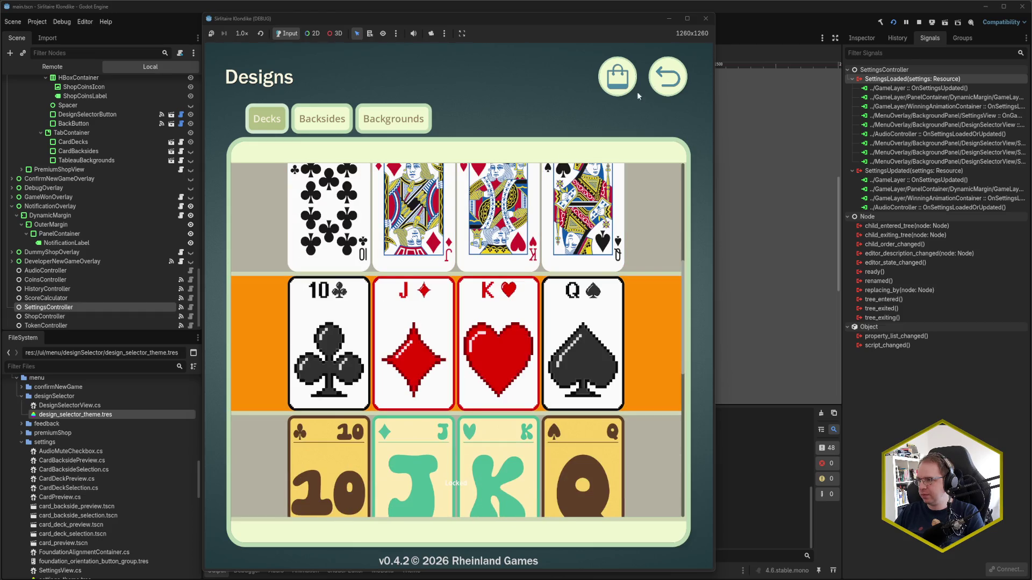
Start a new solitaire game and switch to the cartoon-face deck from the pause menu
{"action": "left_click", "coordinate": [661, 78]}
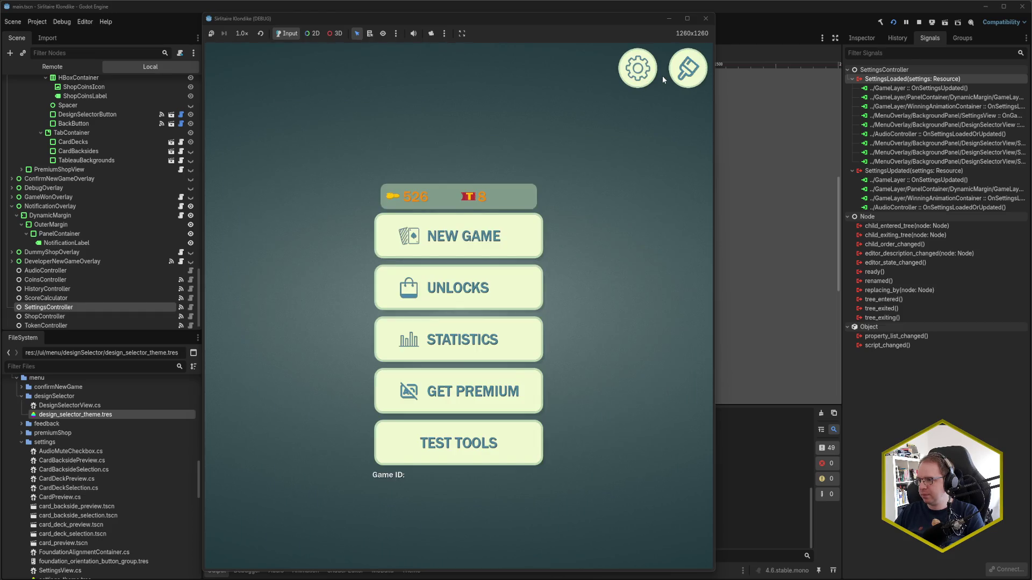
{"action": "left_click", "coordinate": [483, 221]}
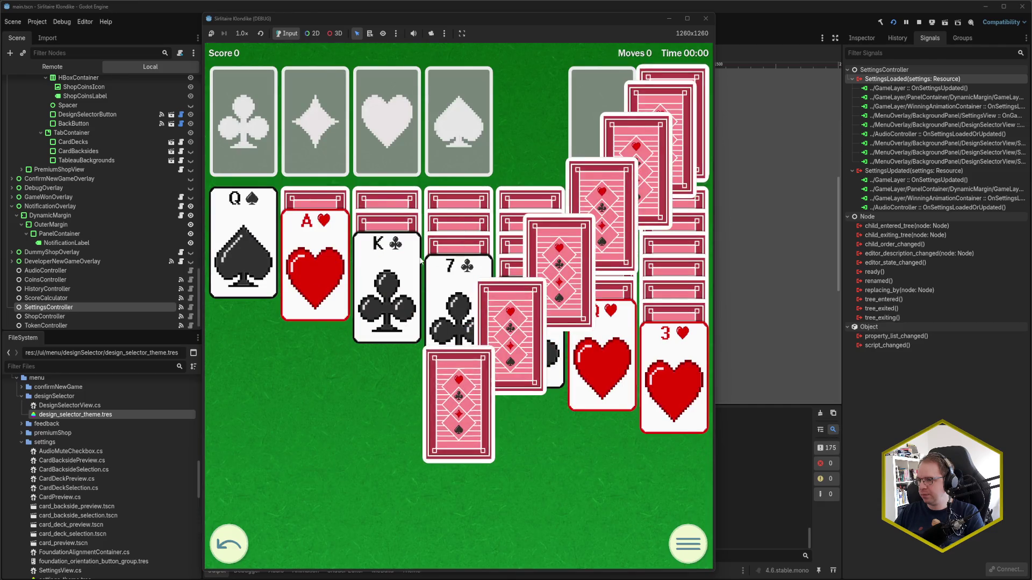
{"action": "left_click", "coordinate": [686, 542]}
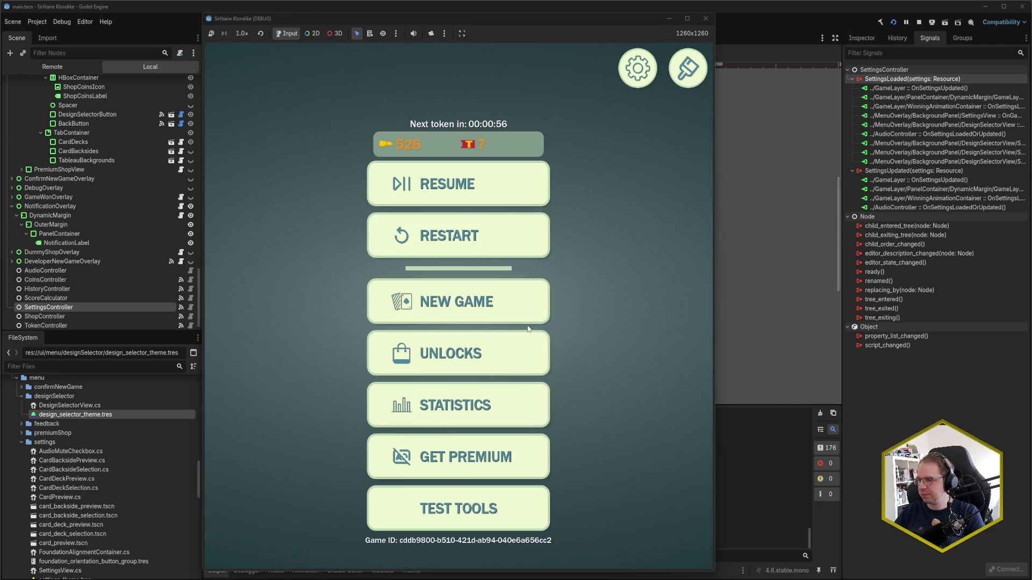
{"action": "left_click", "coordinate": [687, 68]}
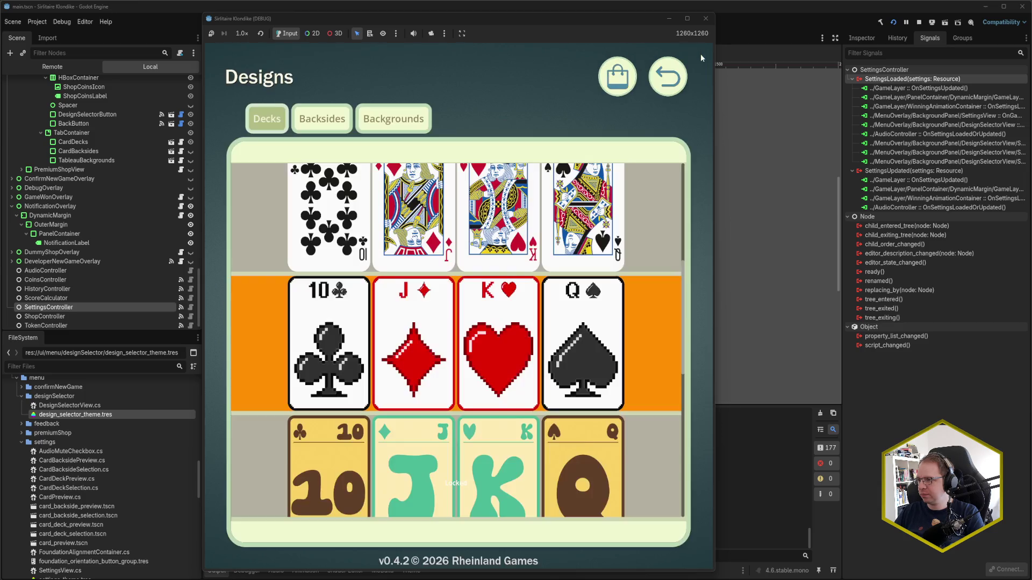
{"action": "scroll", "coordinate": [466, 274], "scroll_direction": "up", "scroll_amount": 3}
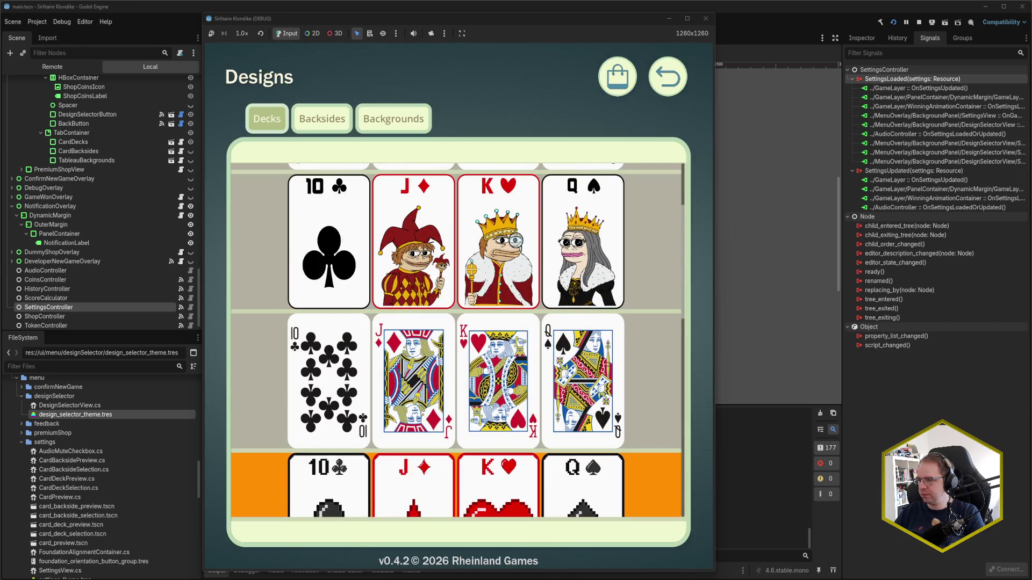
{"action": "left_click", "coordinate": [415, 257]}
{"action": "left_click", "coordinate": [664, 76]}
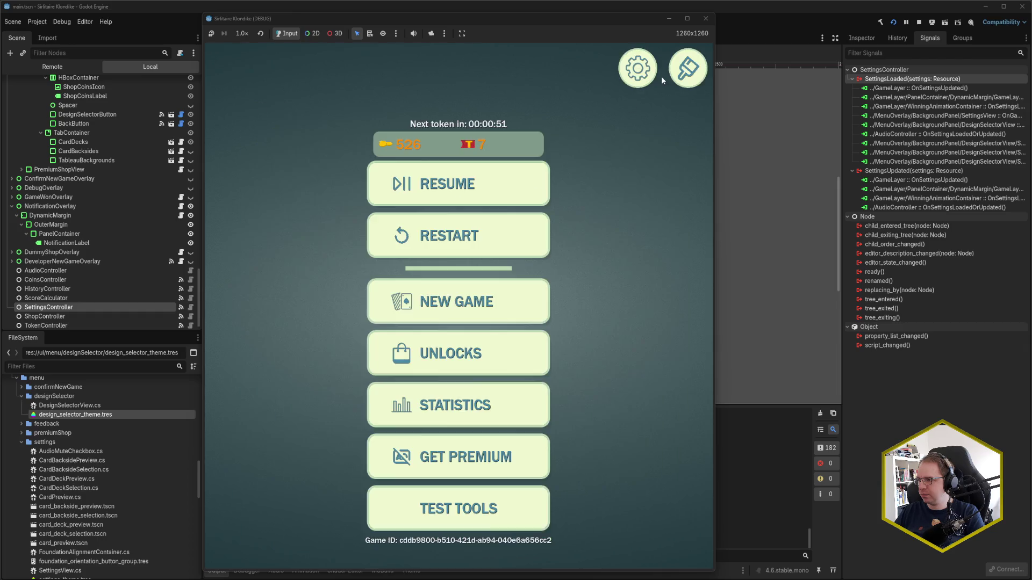
{"action": "left_click", "coordinate": [502, 169]}
Play the ace of hearts and queen of hearts, recheck Designs, then close the game
{"action": "left_click", "coordinate": [335, 275]}
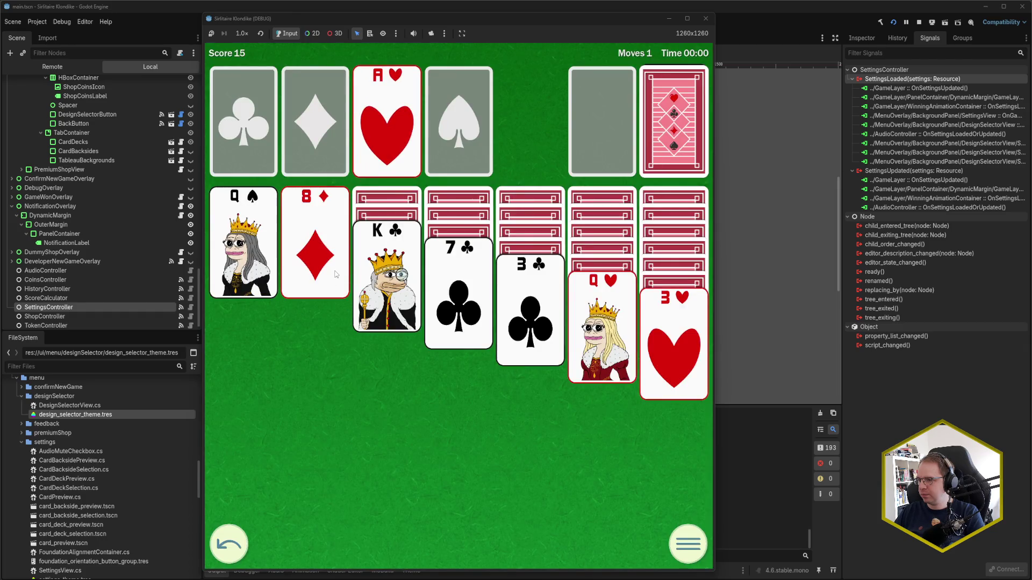
{"action": "left_click", "coordinate": [620, 347]}
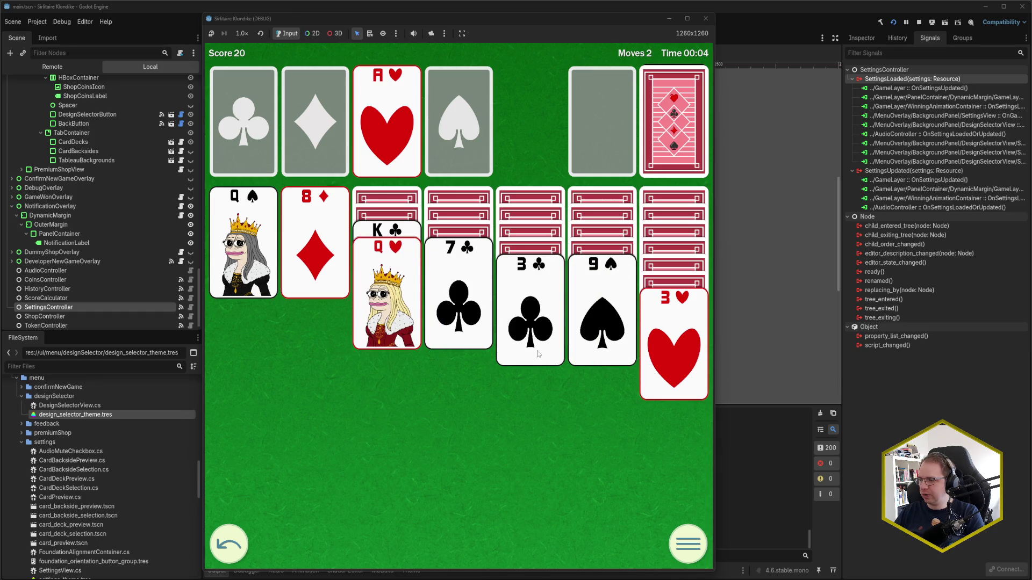
{"action": "left_click", "coordinate": [670, 537]}
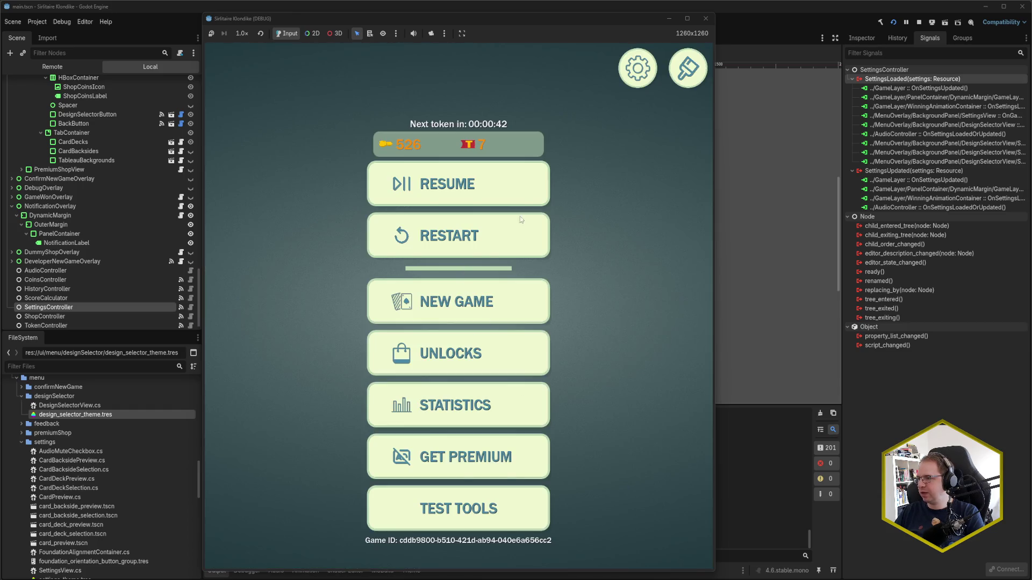
{"action": "left_click", "coordinate": [687, 69]}
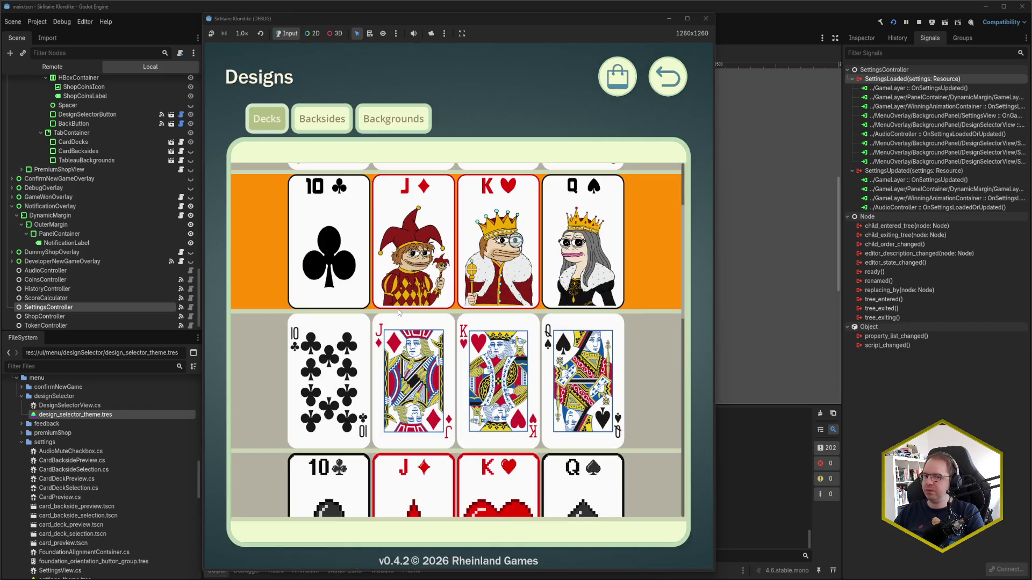
{"action": "scroll", "coordinate": [454, 306], "scroll_direction": "down", "scroll_amount": 5}
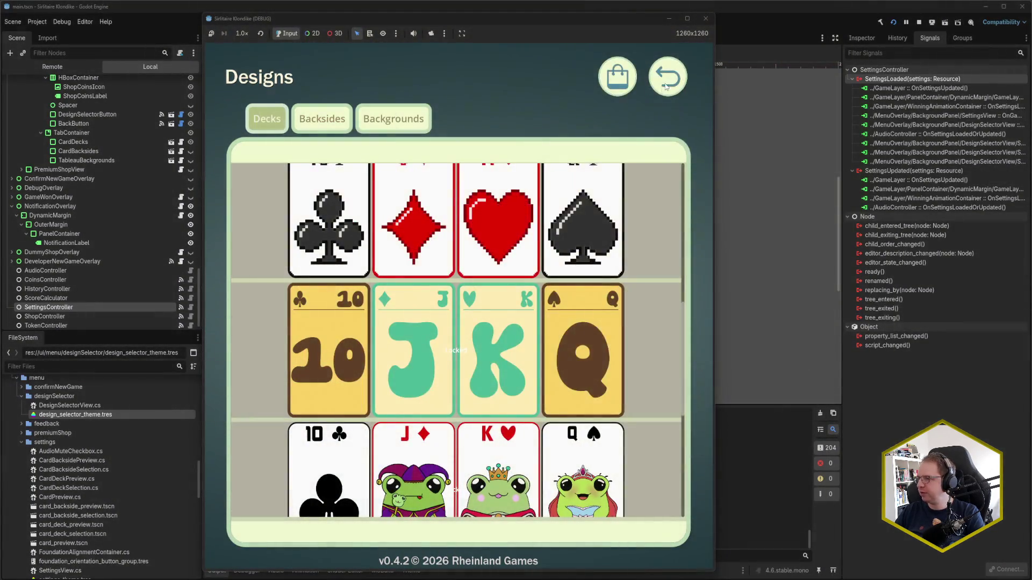
{"action": "left_click", "coordinate": [666, 87]}
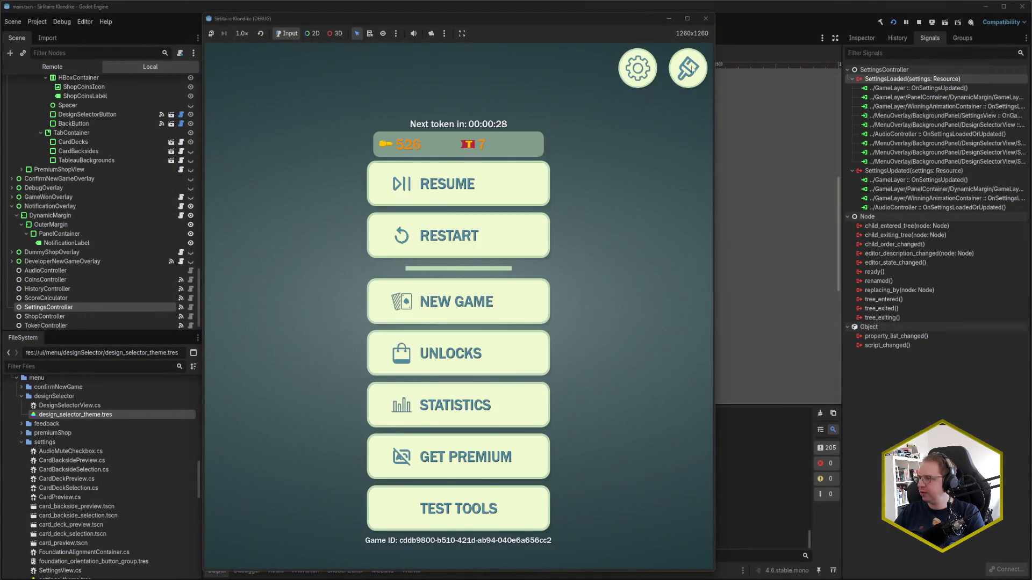
{"action": "left_click", "coordinate": [711, 16]}
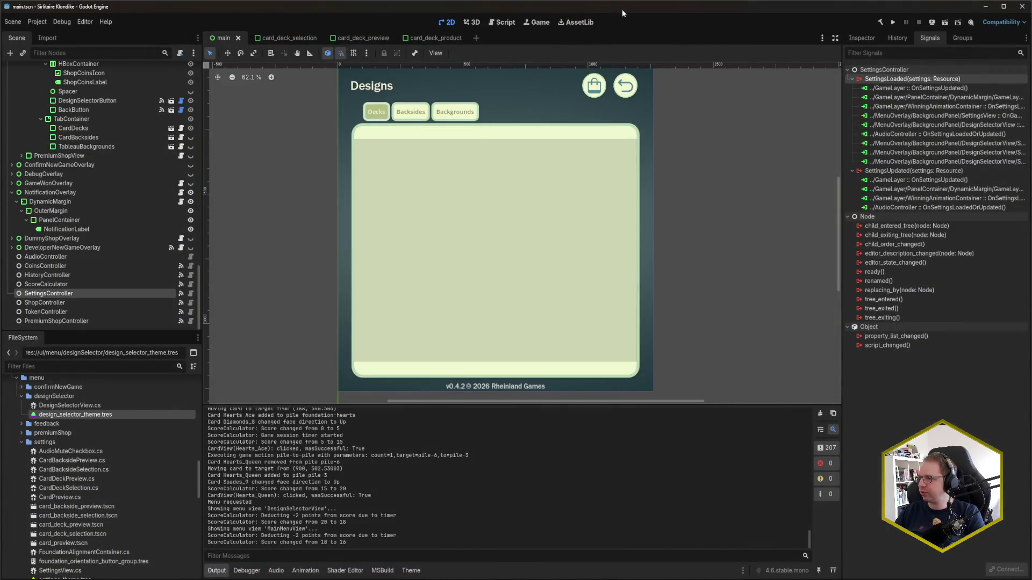
In card_deck_preview.tscn, load design_selector_theme.tres, select LockedItemContainer and start adding a theme type
{"action": "left_click", "coordinate": [343, 39]}
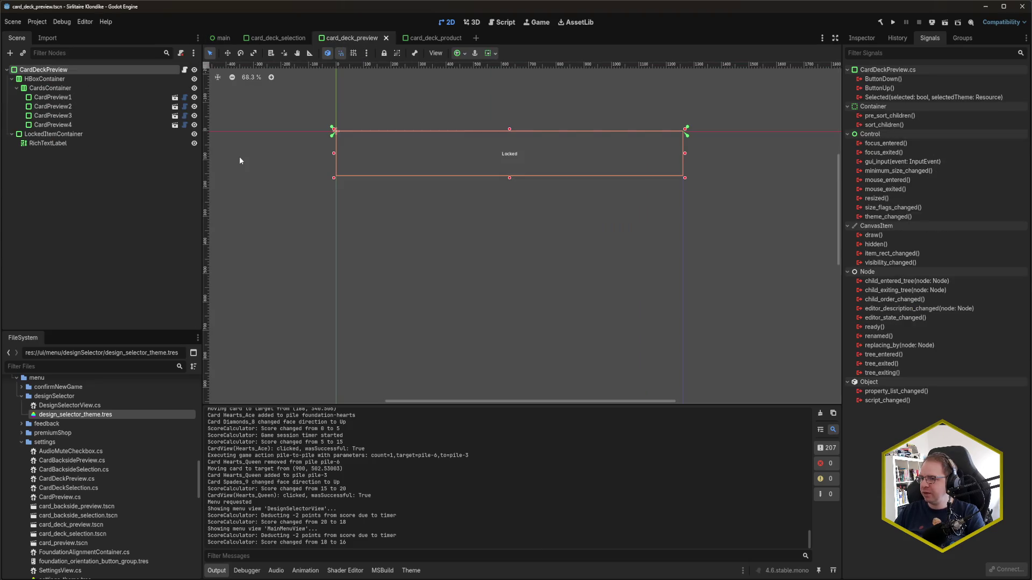
{"action": "left_click", "coordinate": [72, 135]}
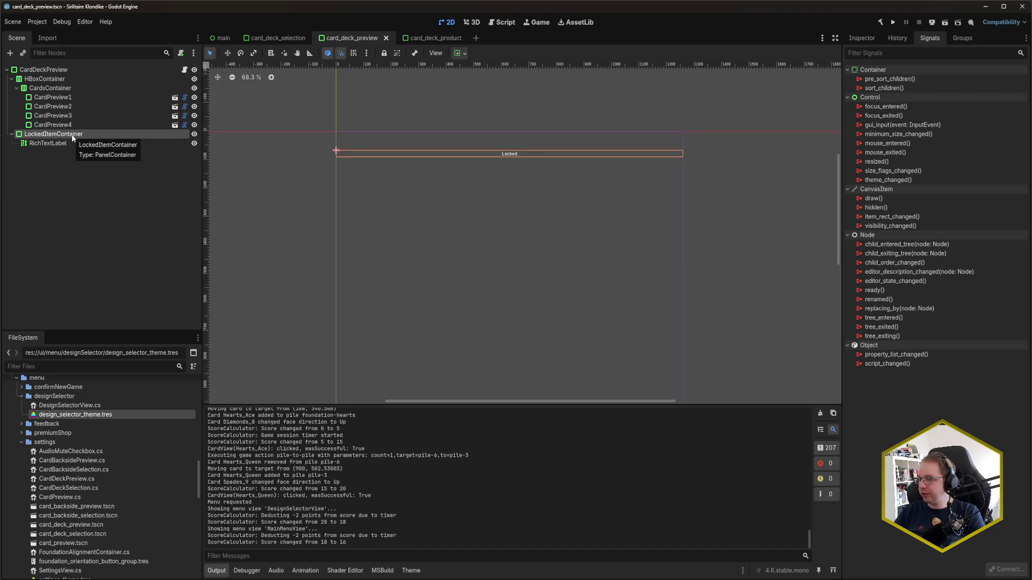
{"action": "left_click", "coordinate": [65, 72]}
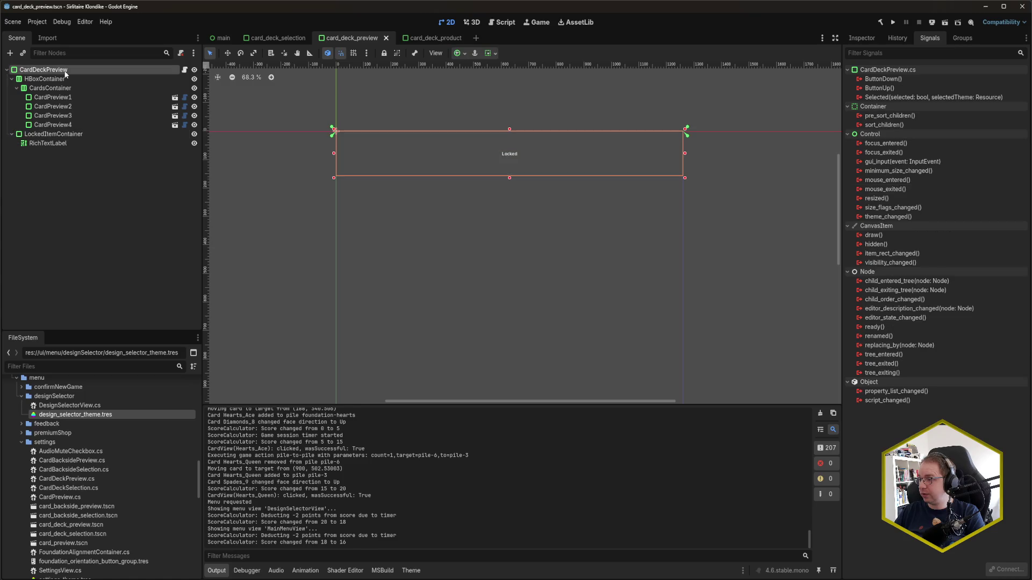
{"action": "left_click", "coordinate": [411, 570]}
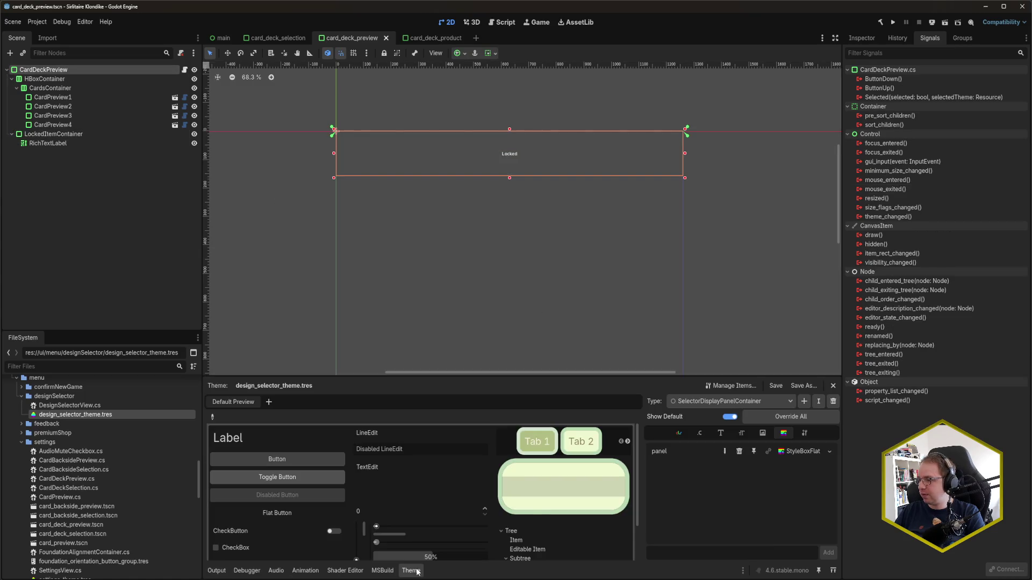
{"action": "left_click", "coordinate": [861, 37]}
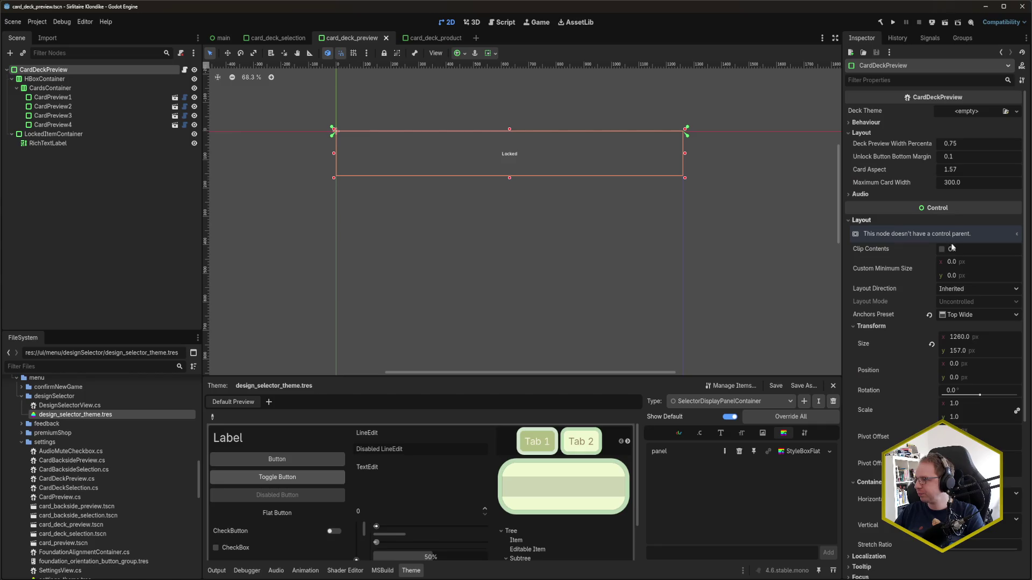
{"action": "scroll", "coordinate": [914, 344], "scroll_direction": "down", "scroll_amount": 5}
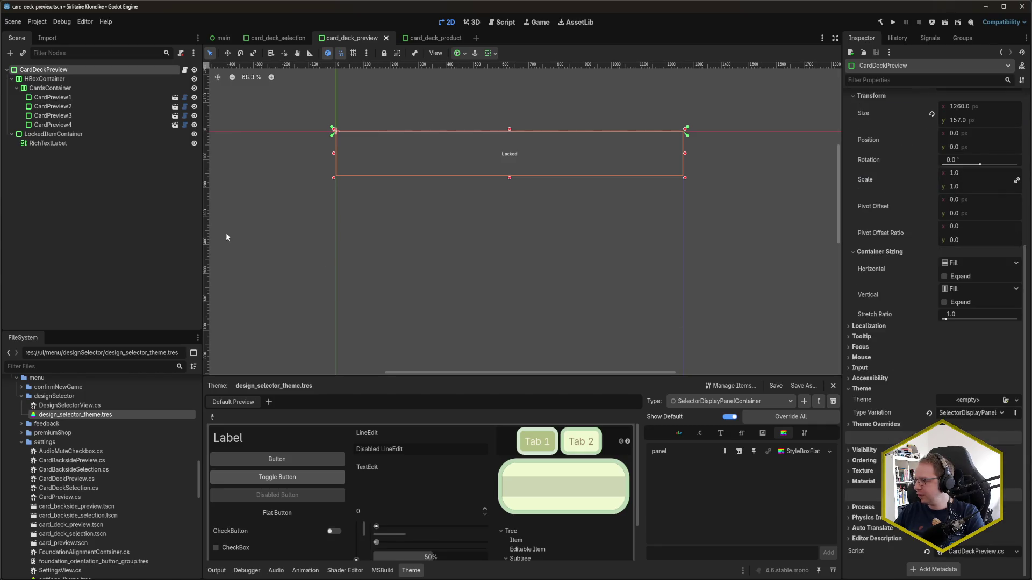
{"action": "left_click", "coordinate": [53, 134]}
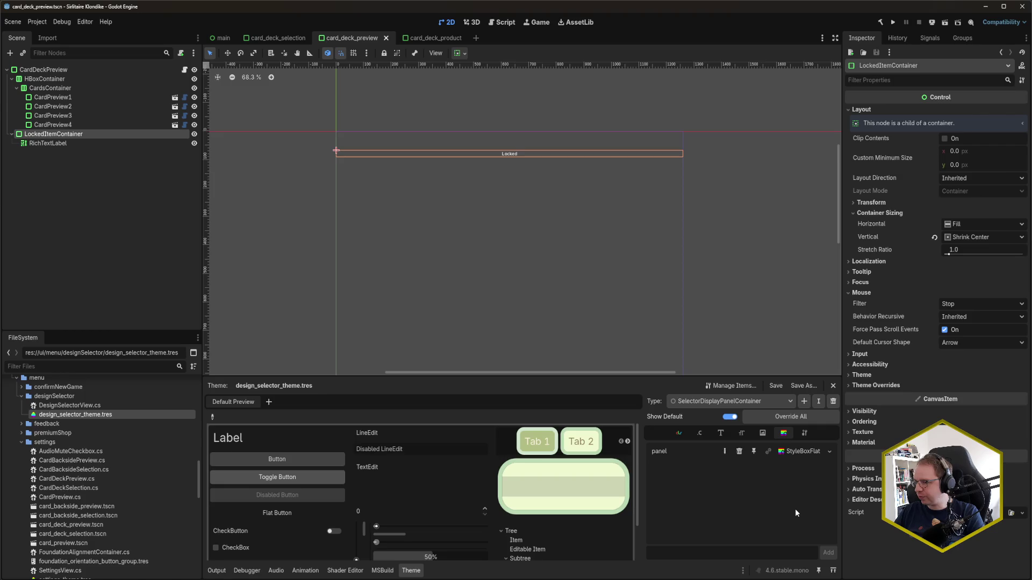
{"action": "left_click", "coordinate": [804, 401]}
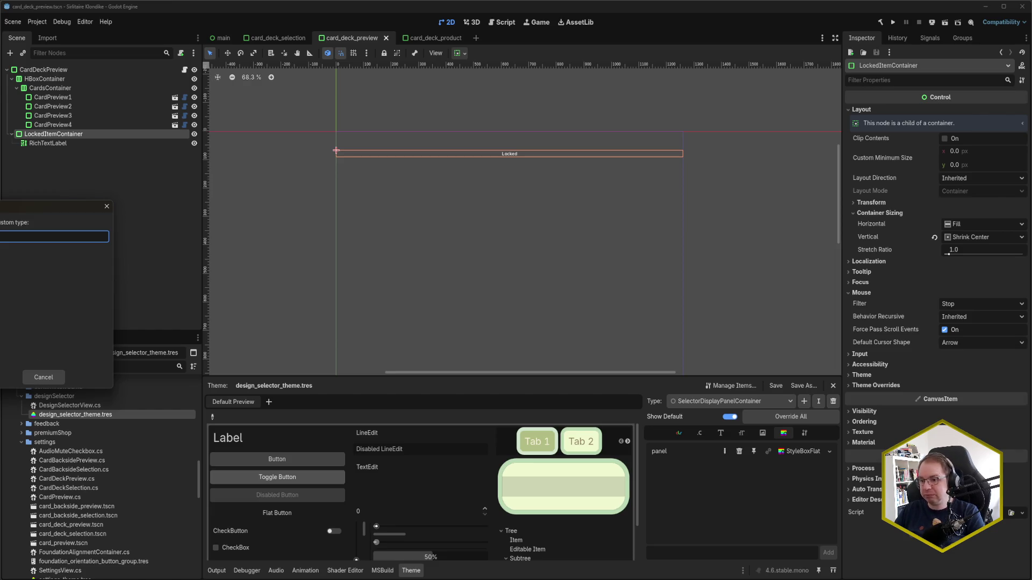
Create the LockedPanelContainer theme type with PanelContainer as its base type
{"action": "type", "text": "LockedPanelContainer"}
{"action": "key", "text": "Return"}
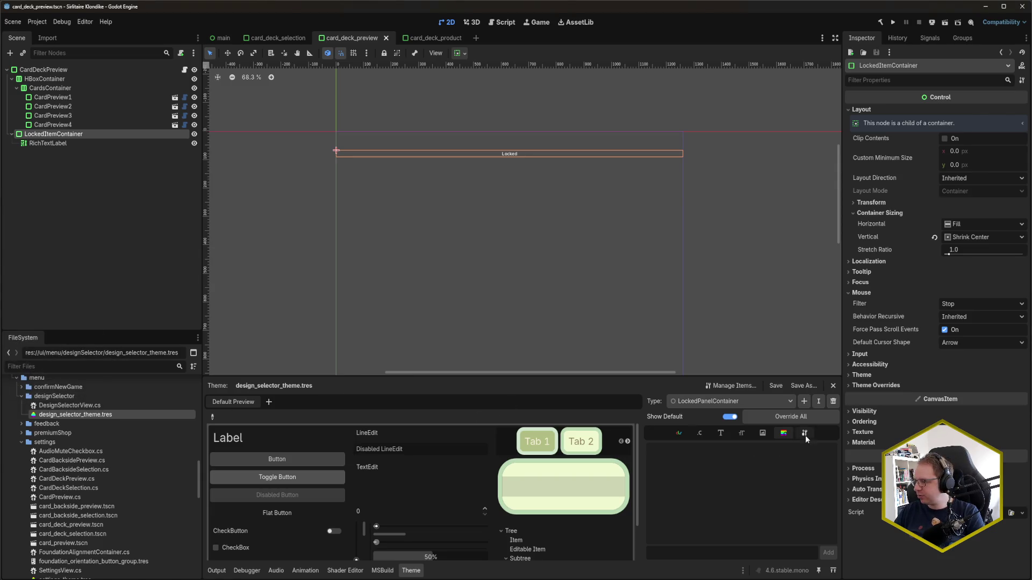
{"action": "left_click", "coordinate": [804, 435]}
{"action": "left_click", "coordinate": [830, 448]}
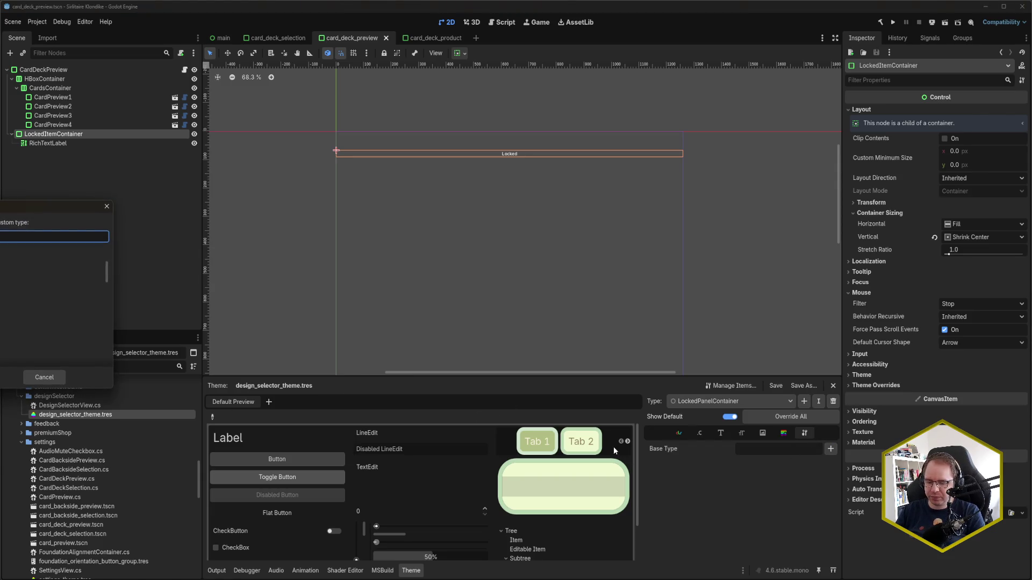
{"action": "type", "text": "PanelContainer"}
{"action": "key", "text": "Return"}
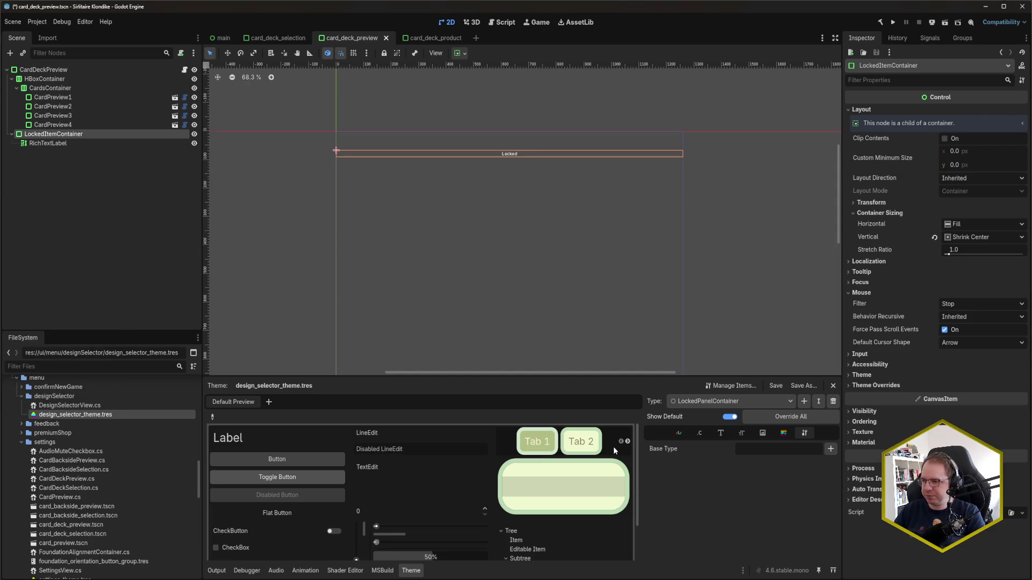
Give the LockedPanelContainer panel item a StyleBoxFlat and save the scene
{"action": "left_click", "coordinate": [791, 436]}
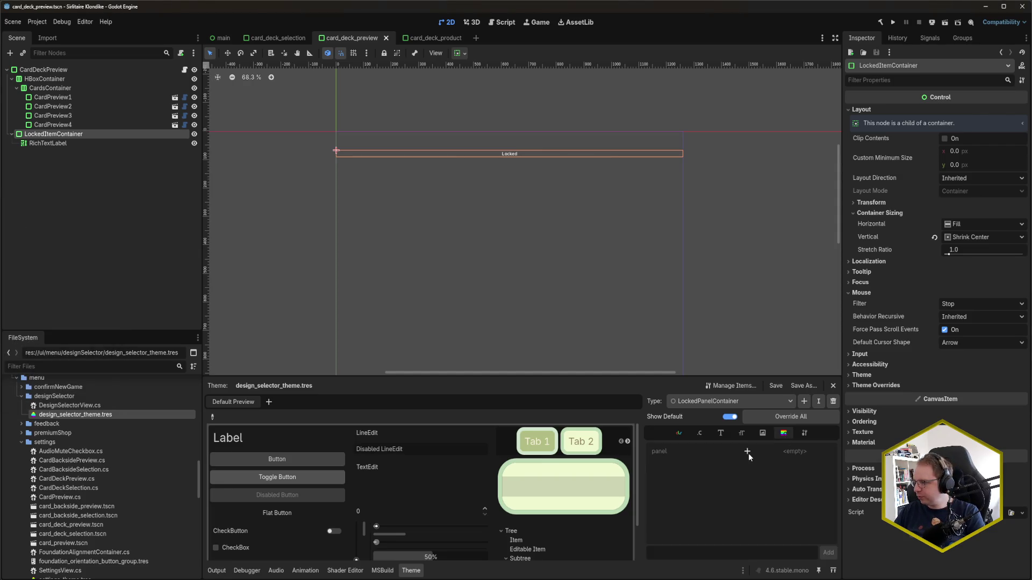
{"action": "left_click", "coordinate": [802, 453]}
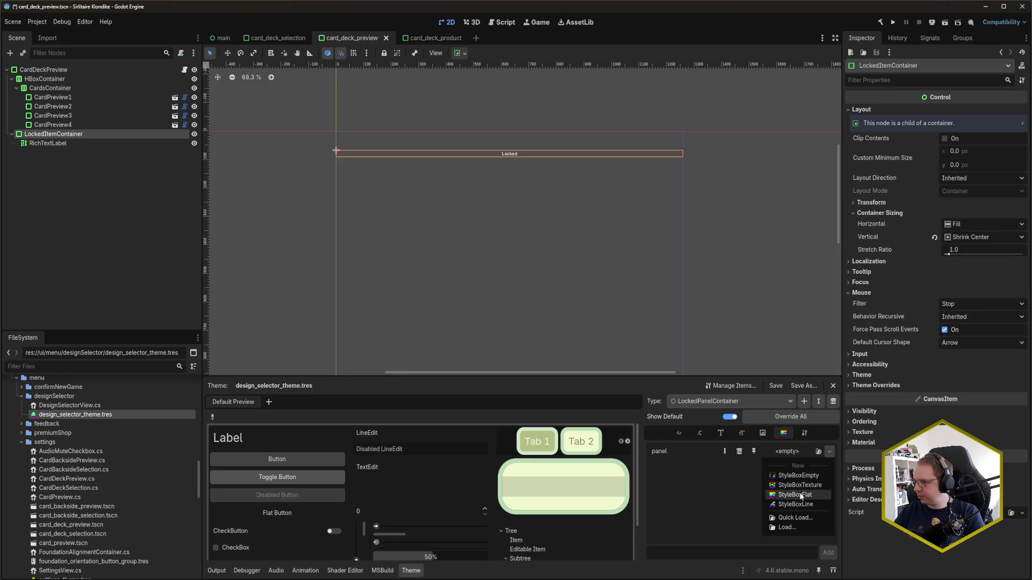
{"action": "left_click", "coordinate": [805, 496]}
{"action": "key", "text": "ctrl+s"}
Set the panel's BG Color brightness to 20 for a dark grey #333333 background
{"action": "left_click", "coordinate": [801, 453]}
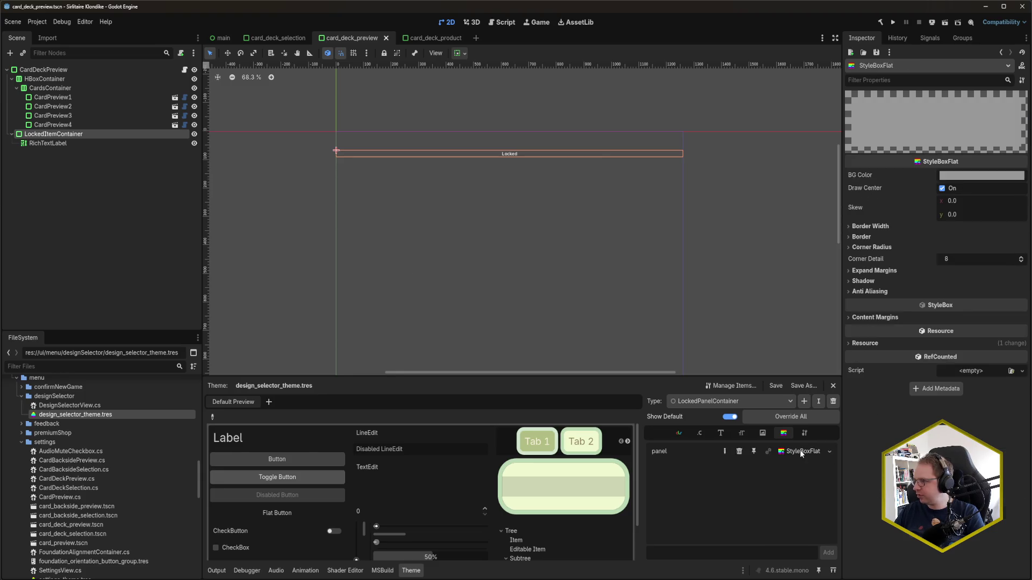
{"action": "left_click", "coordinate": [971, 178]}
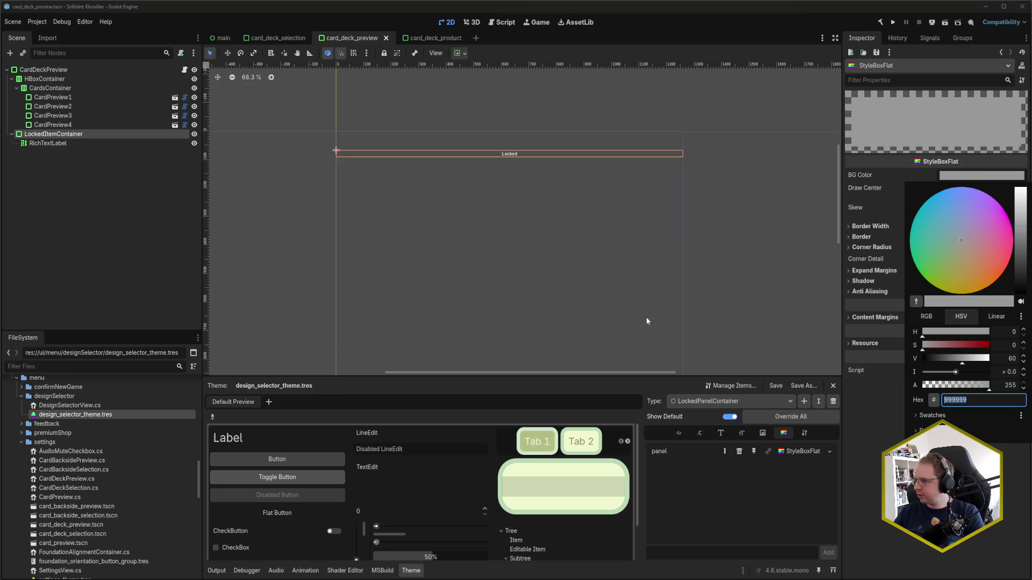
{"action": "left_click", "coordinate": [1013, 359]}
{"action": "type", "text": "20"}
{"action": "key", "text": "Tab"}
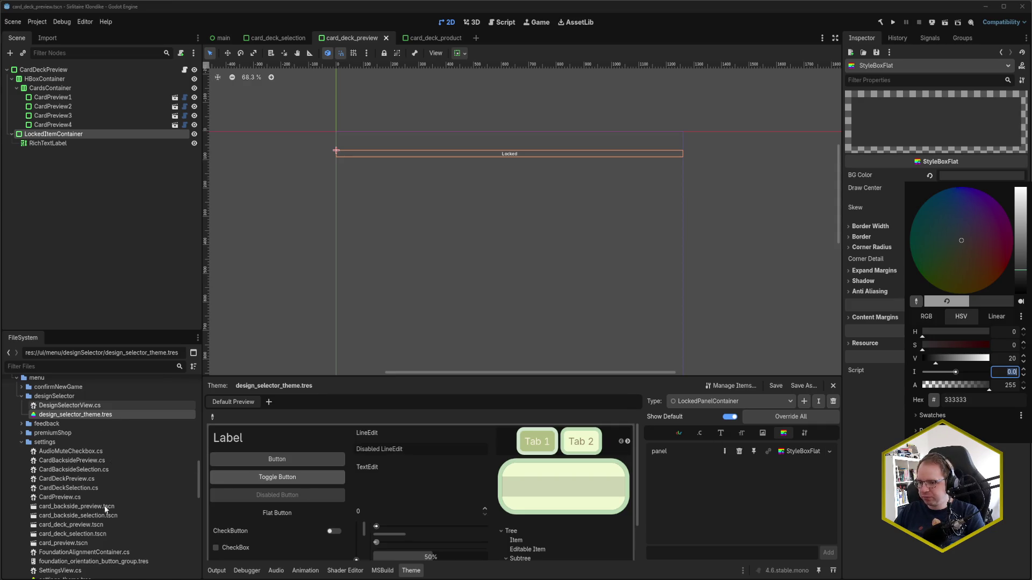
{"action": "left_click", "coordinate": [81, 405]}
{"action": "scroll", "coordinate": [80, 514], "scroll_direction": "down", "scroll_amount": 5}
Open shop_theme.tres and check the UnlockButton panel's #333333c0 background colour
{"action": "double_click", "coordinate": [81, 546]}
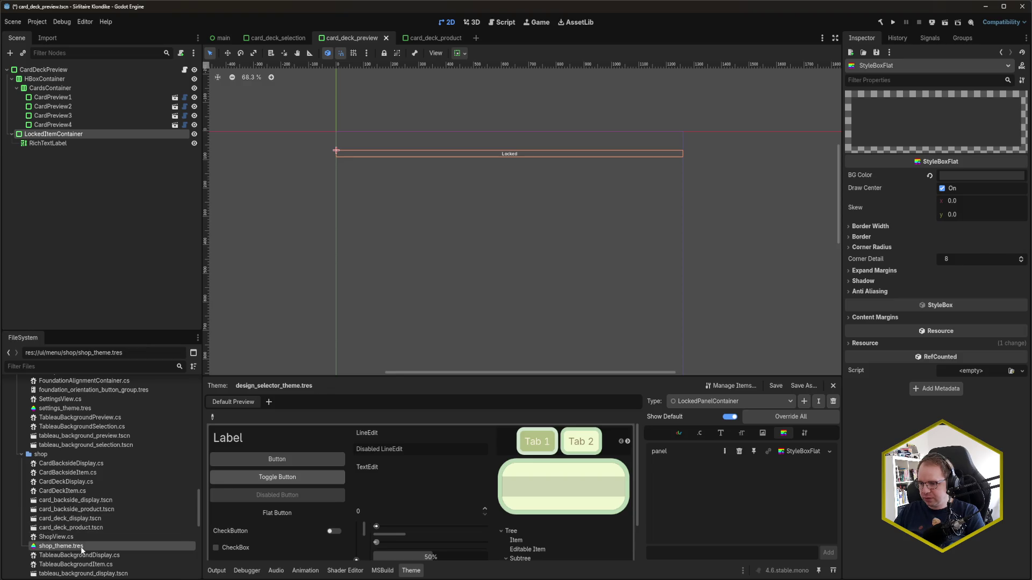
{"action": "left_click", "coordinate": [727, 406]}
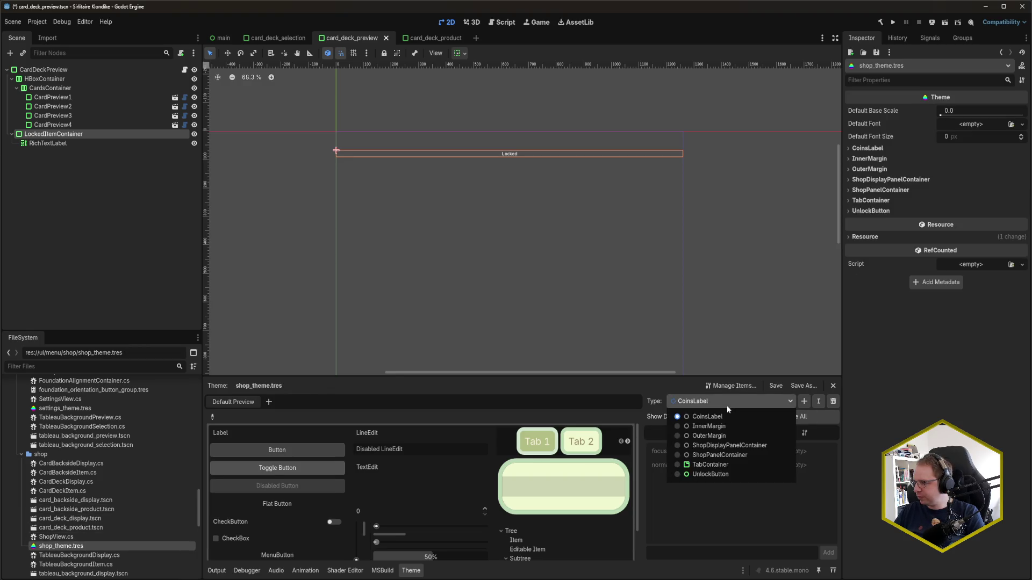
{"action": "left_click", "coordinate": [722, 476]}
{"action": "left_click", "coordinate": [803, 452]}
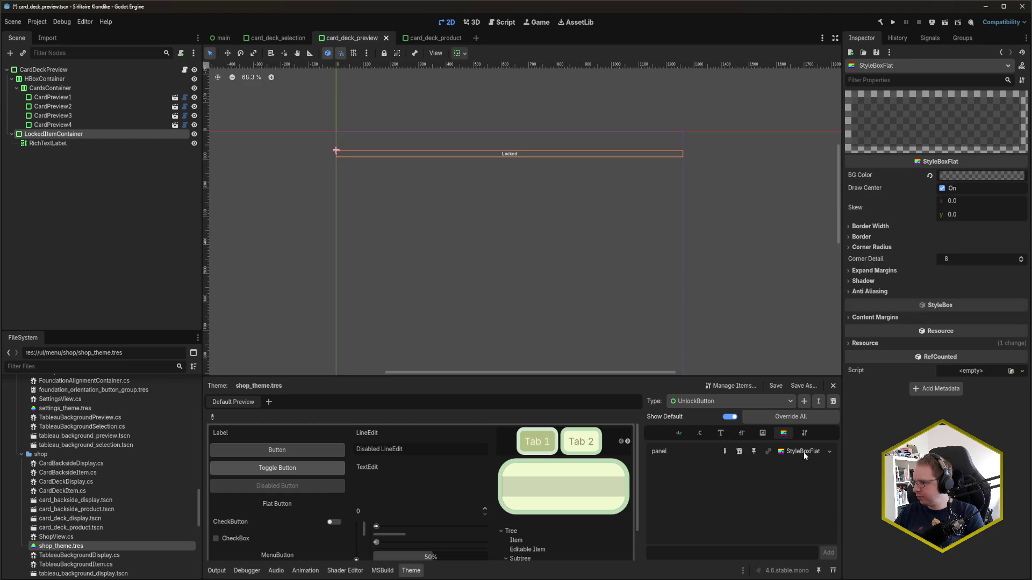
{"action": "left_click", "coordinate": [966, 176]}
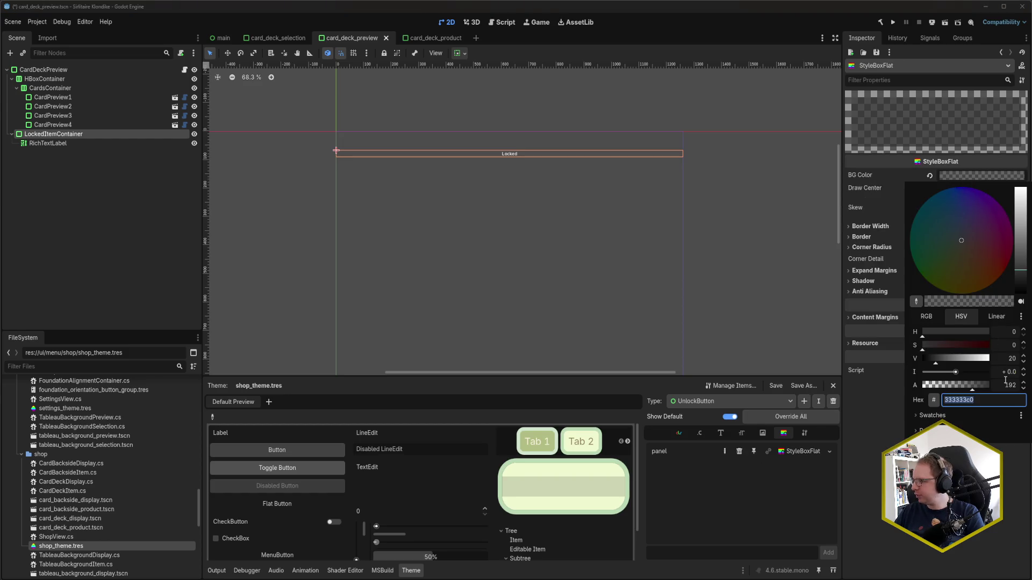
{"action": "key", "text": "Escape"}
{"action": "scroll", "coordinate": [108, 441], "scroll_direction": "up", "scroll_amount": 7}
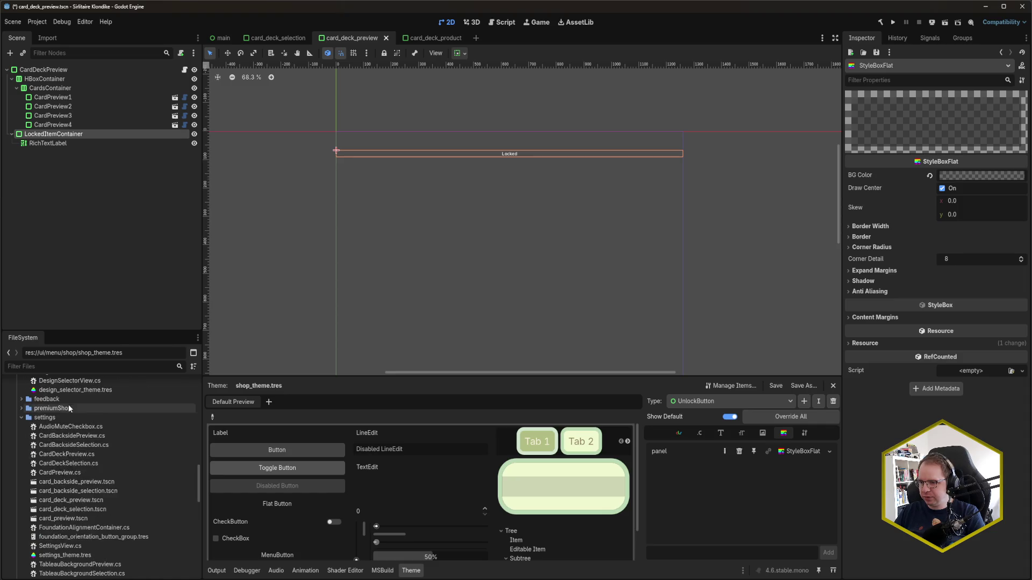
Make LockedPanelContainer's panel background semi-transparent in design_selector_theme.tres and save card_deck_preview.tscn
{"action": "double_click", "coordinate": [80, 415]}
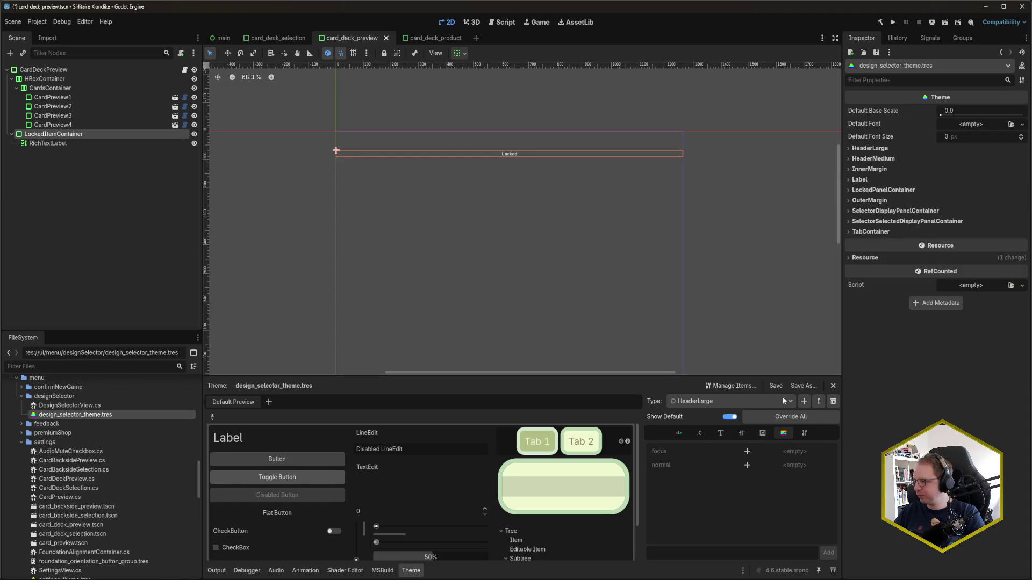
{"action": "left_click", "coordinate": [694, 405]}
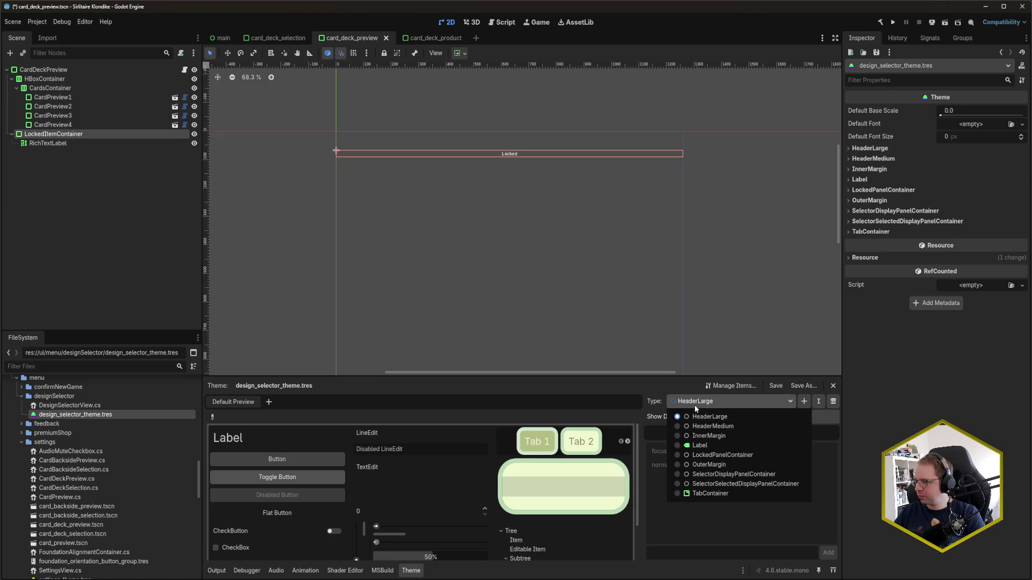
{"action": "left_click", "coordinate": [720, 455]}
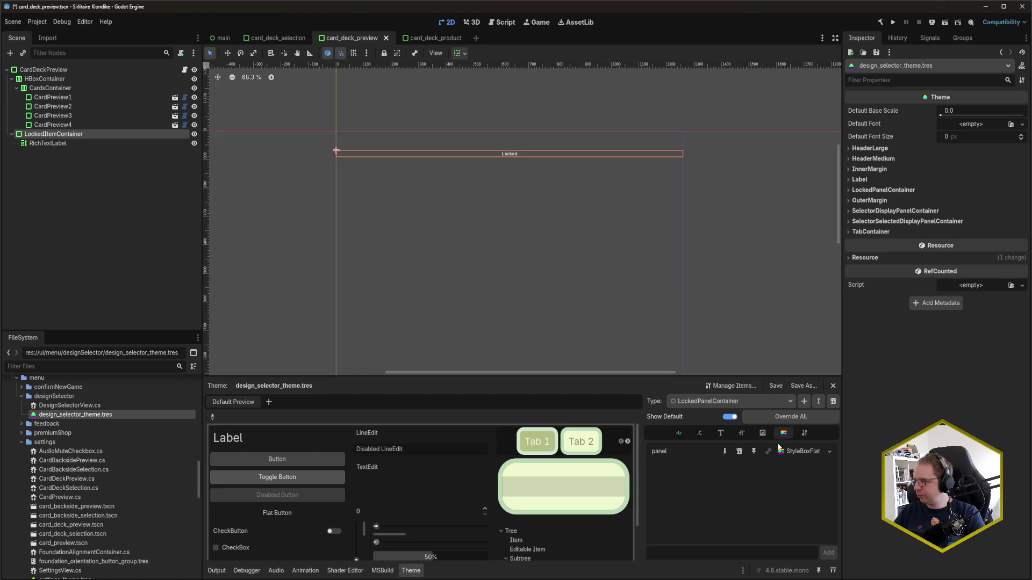
{"action": "left_click", "coordinate": [802, 452]}
{"action": "left_click", "coordinate": [969, 176]}
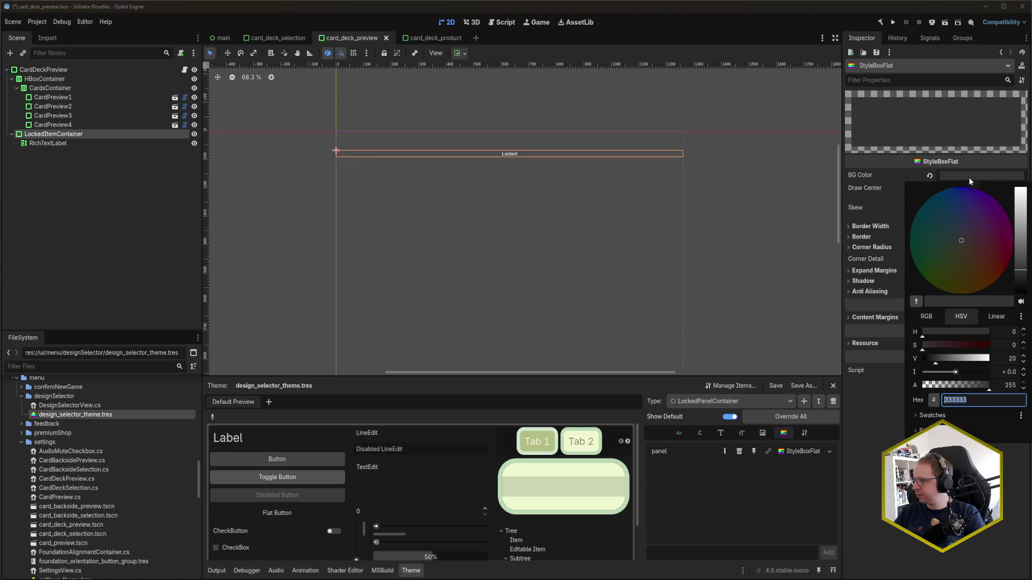
{"action": "key", "text": "BackSpace"}
{"action": "key", "text": "Return"}
{"action": "key", "text": "ctrl+s"}
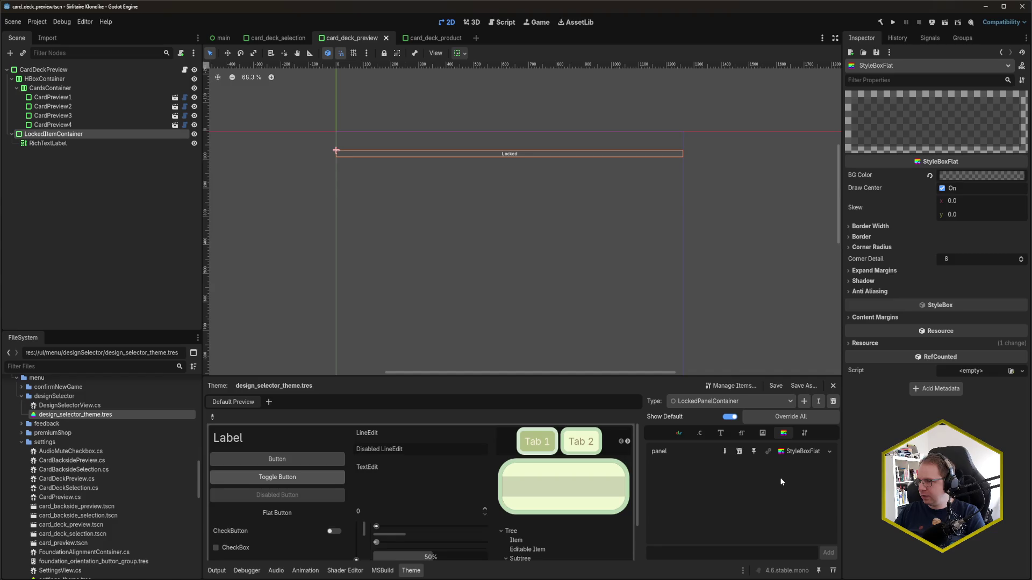
{"action": "left_click", "coordinate": [102, 147]}
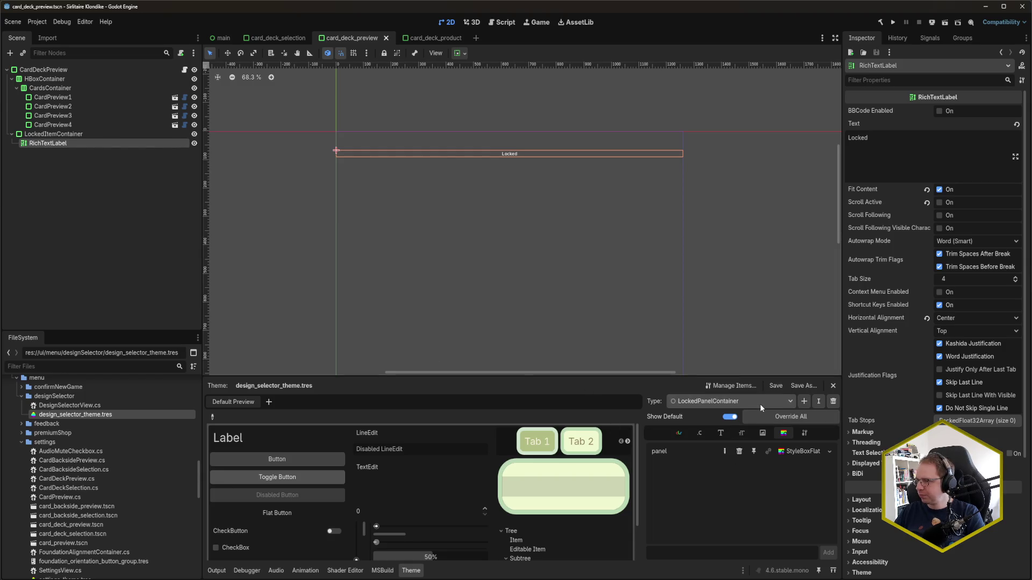
Review the label's theme settings and the theme's existing type list
{"action": "scroll", "coordinate": [904, 437], "scroll_direction": "down", "scroll_amount": 3}
{"action": "left_click", "coordinate": [861, 451]}
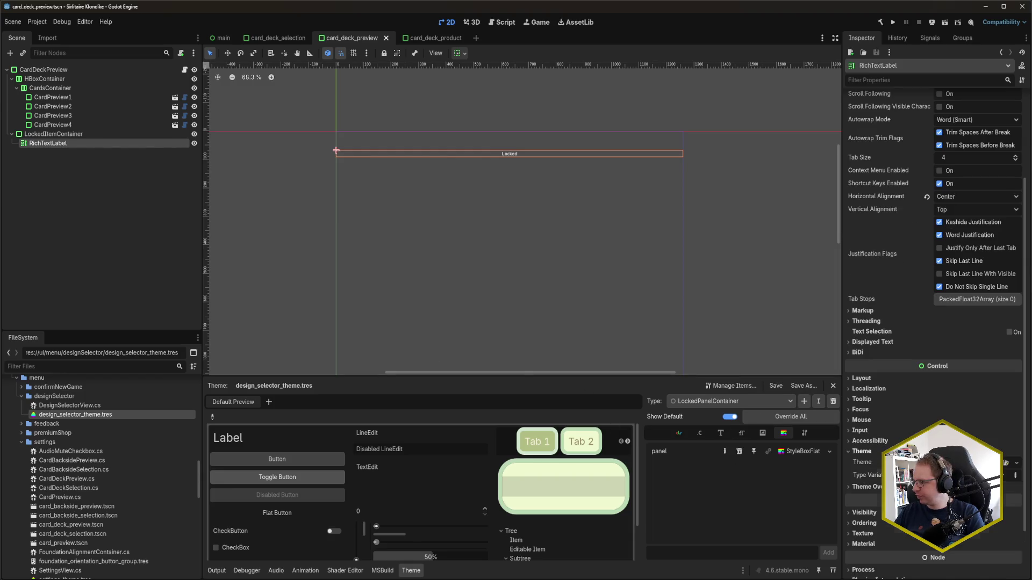
{"action": "left_click", "coordinate": [862, 451]}
{"action": "left_click", "coordinate": [737, 403]}
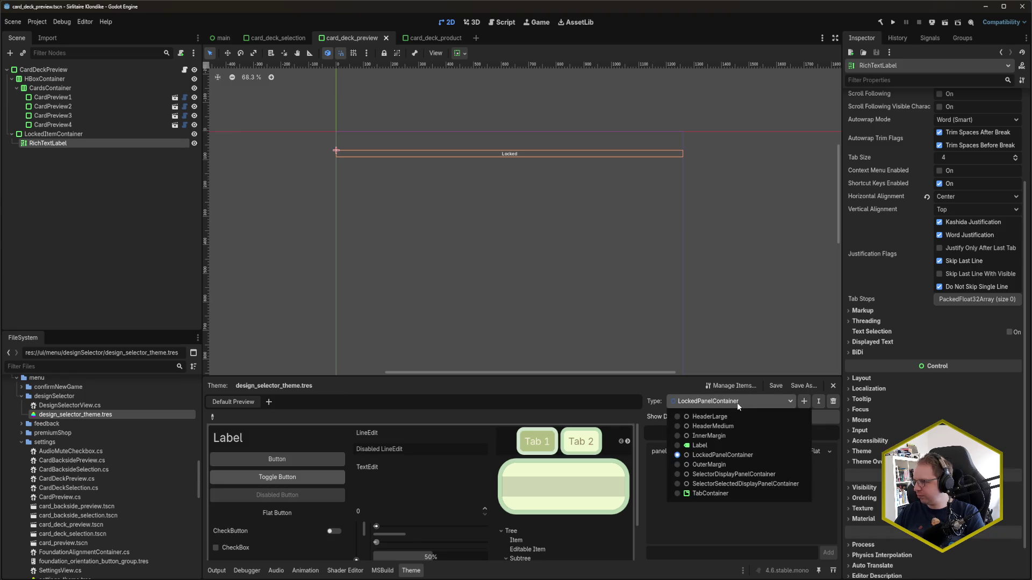
{"action": "left_click", "coordinate": [737, 402]}
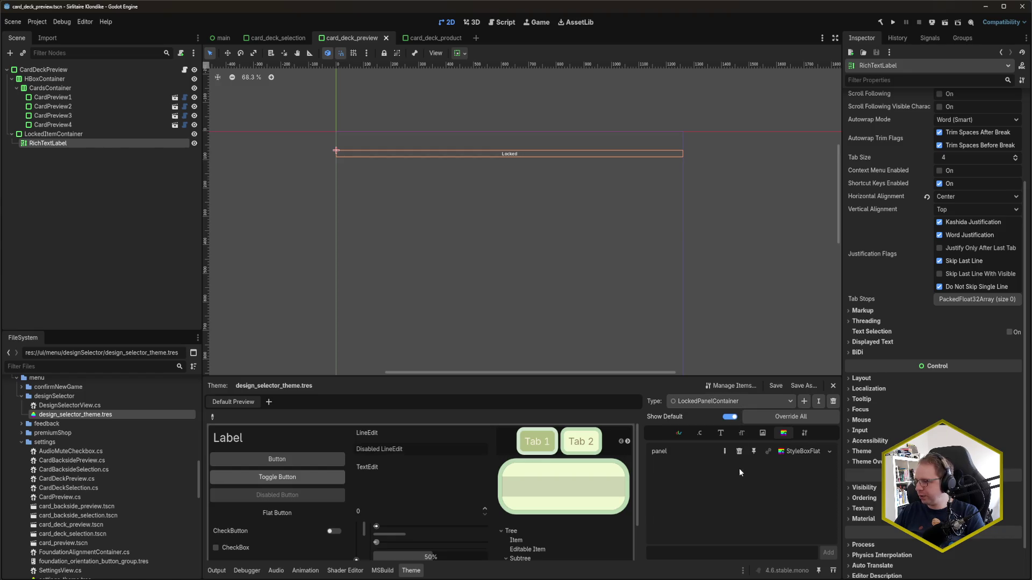
Create a LockedLabel theme type with RichTextLabel as its base type and save
{"action": "left_click", "coordinate": [804, 401]}
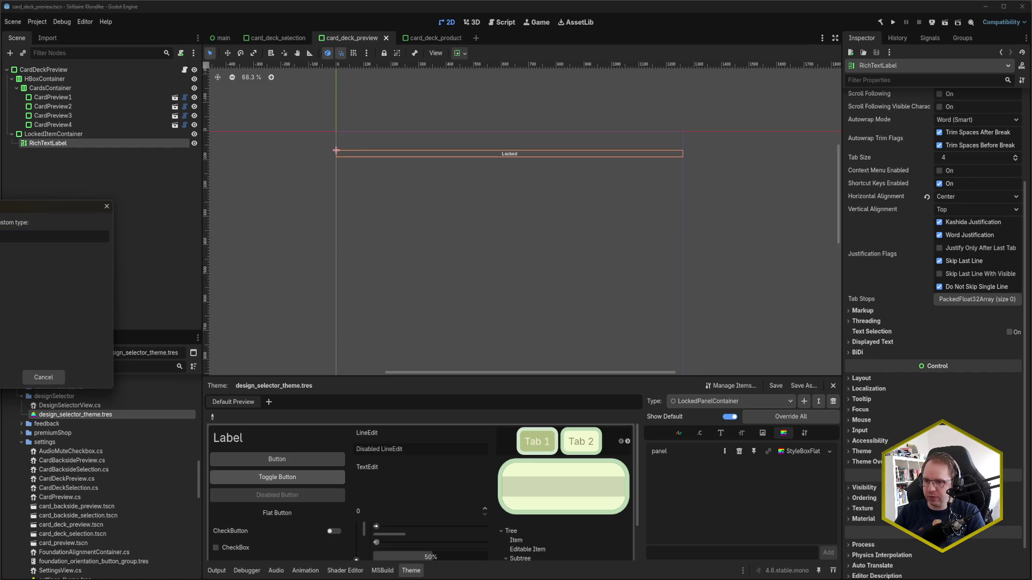
{"action": "key", "text": "Return"}
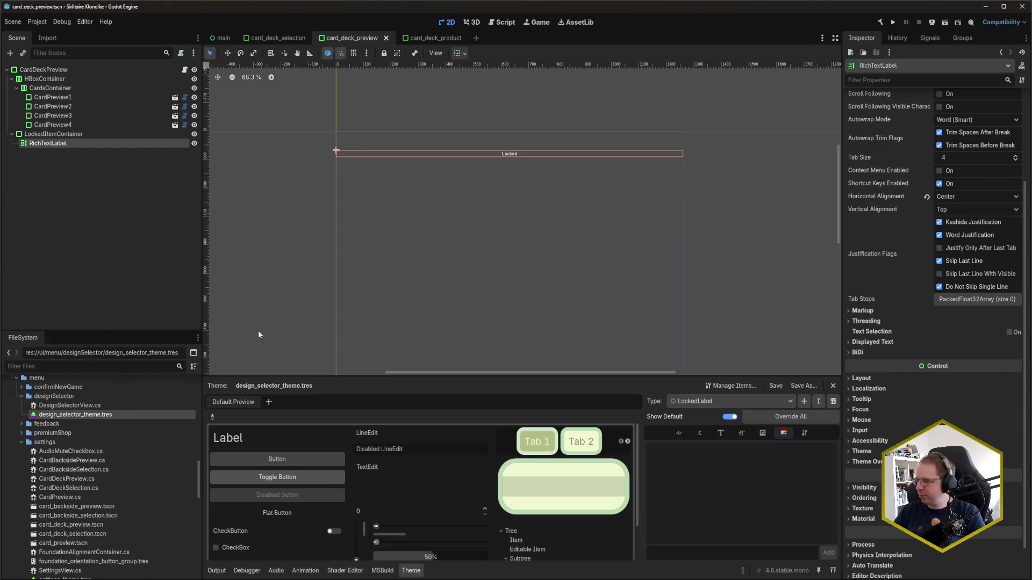
{"action": "left_click", "coordinate": [800, 436]}
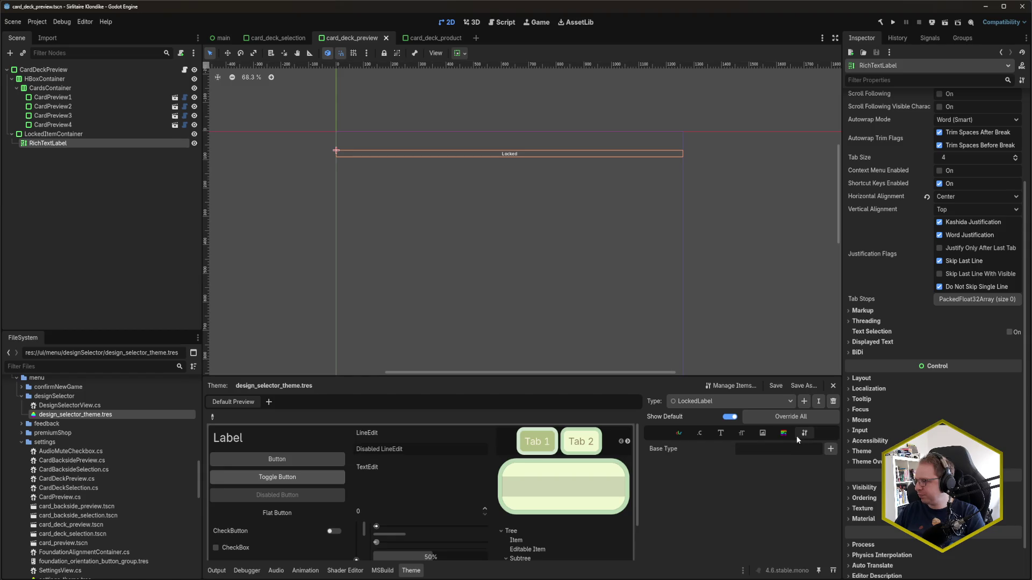
{"action": "left_click", "coordinate": [831, 449]}
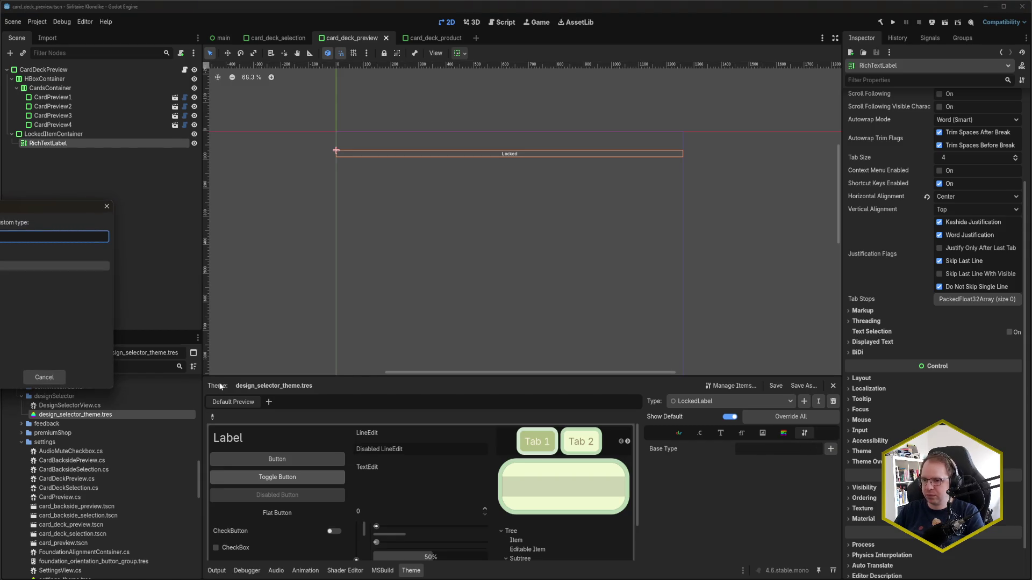
{"action": "double_click", "coordinate": [54, 266]}
{"action": "key", "text": "ctrl+s"}
{"action": "left_click", "coordinate": [741, 433]}
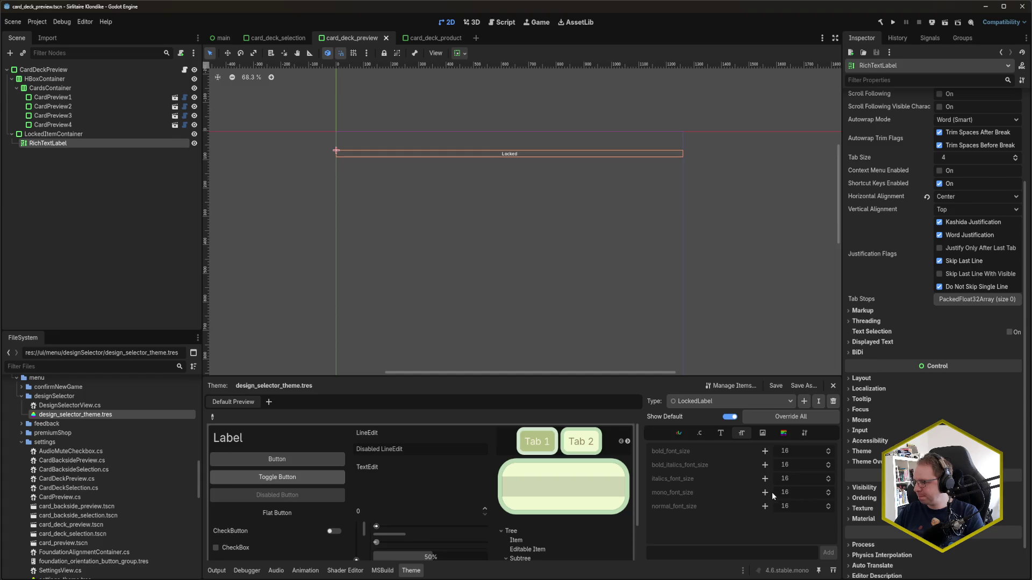
Override the LockedLabel normal font size to 32, leaving Fit Content unchanged
{"action": "left_click", "coordinate": [766, 506]}
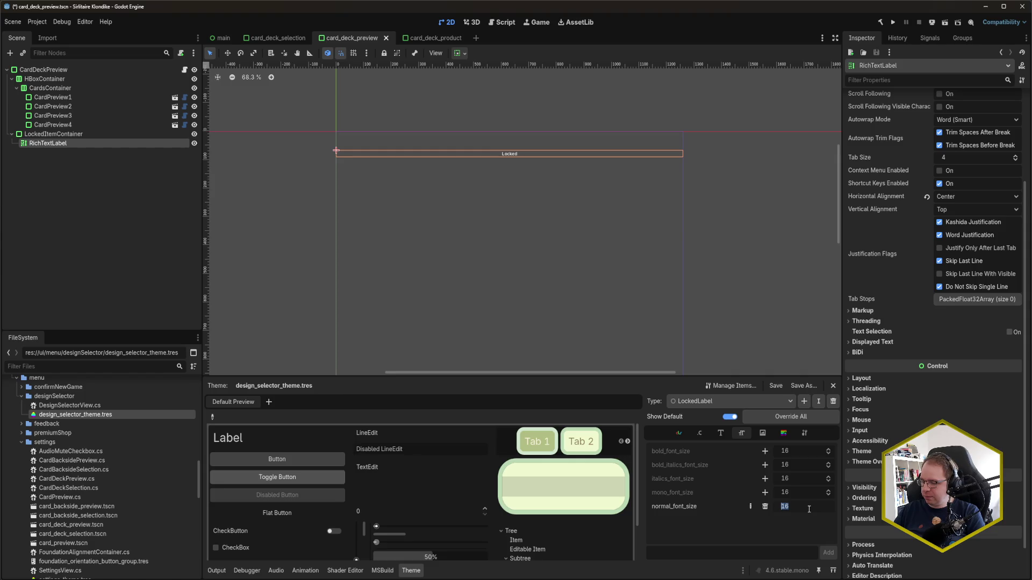
{"action": "type", "text": "32"}
{"action": "key", "text": "Return"}
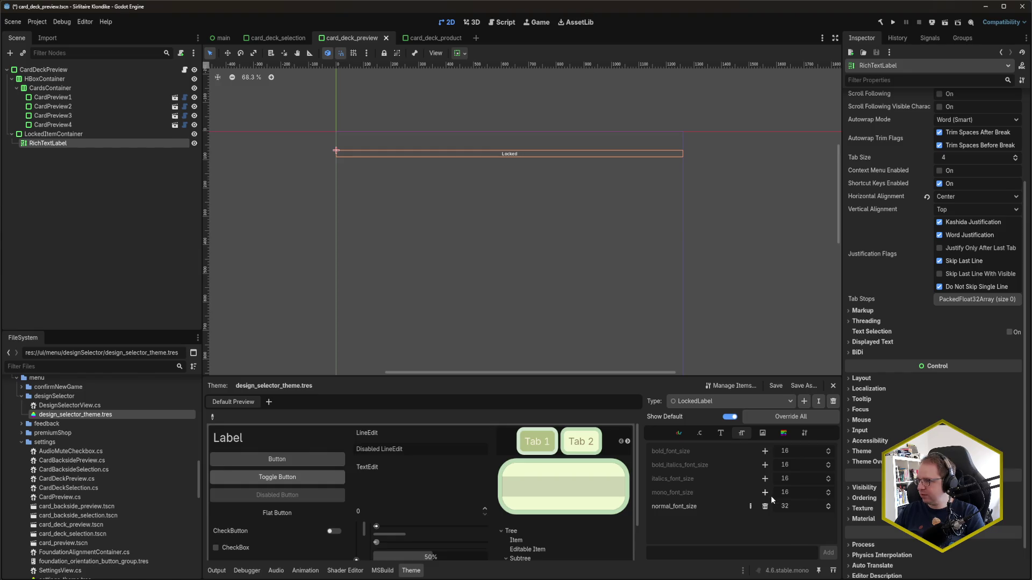
{"action": "scroll", "coordinate": [925, 271], "scroll_direction": "up", "scroll_amount": 5}
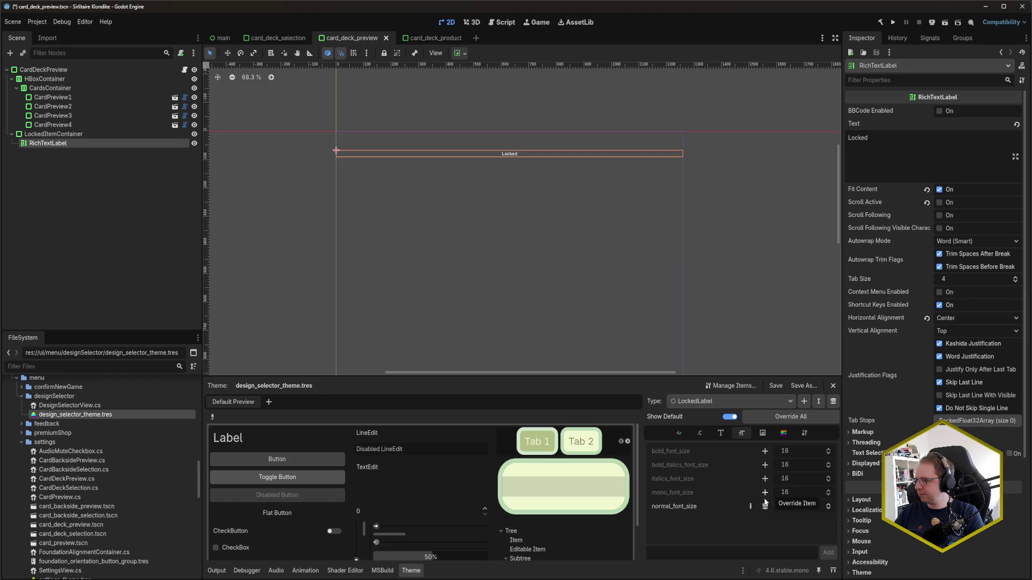
{"action": "left_click", "coordinate": [940, 190]}
{"action": "key", "text": "ctrl+z"}
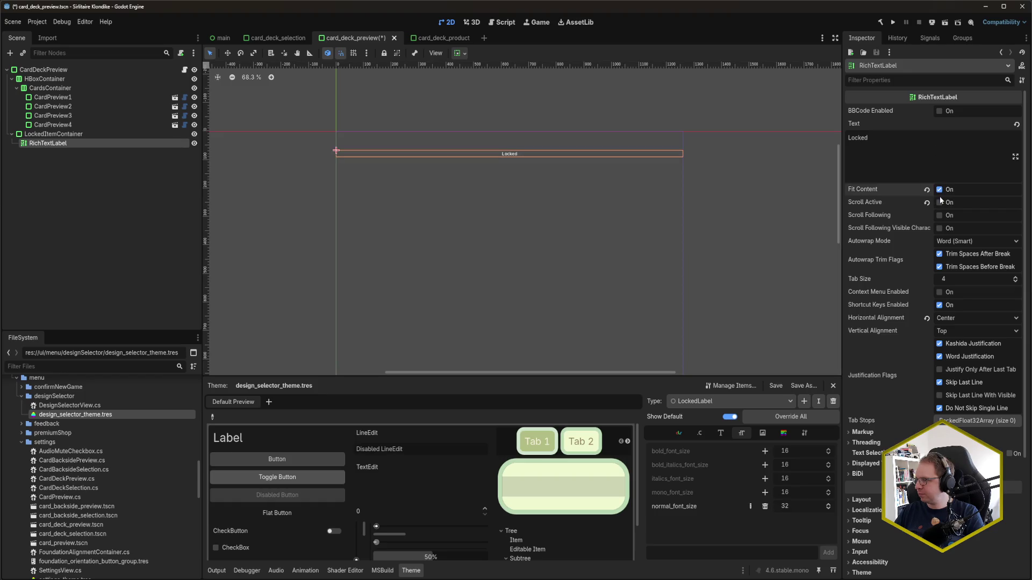
Override the bold, bold italics, italics and mono font sizes to 32 and save
{"action": "left_click", "coordinate": [766, 493]}
{"action": "left_click", "coordinate": [765, 478]}
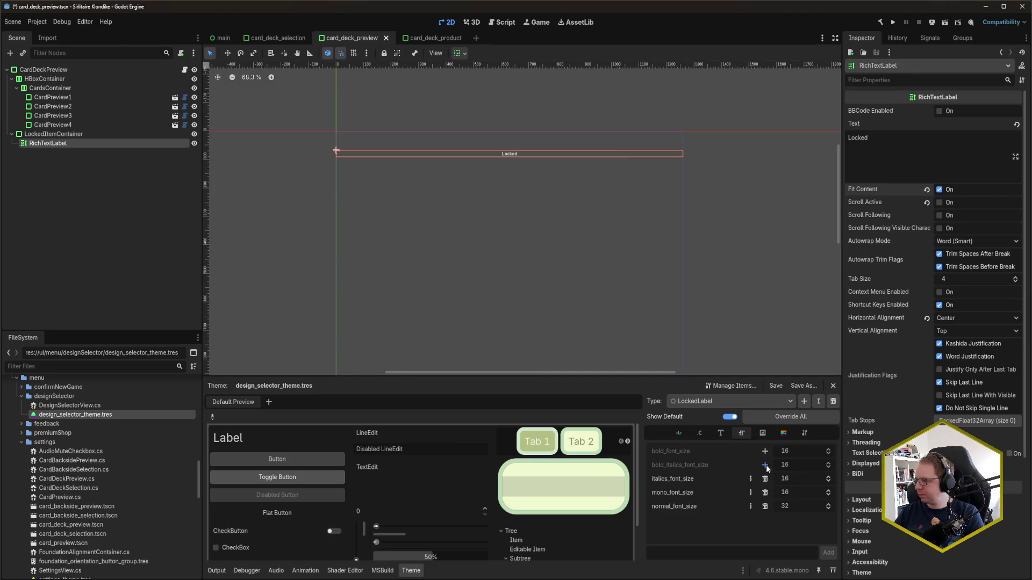
{"action": "left_click", "coordinate": [765, 464]}
{"action": "left_click", "coordinate": [766, 452]}
{"action": "left_click", "coordinate": [793, 451]}
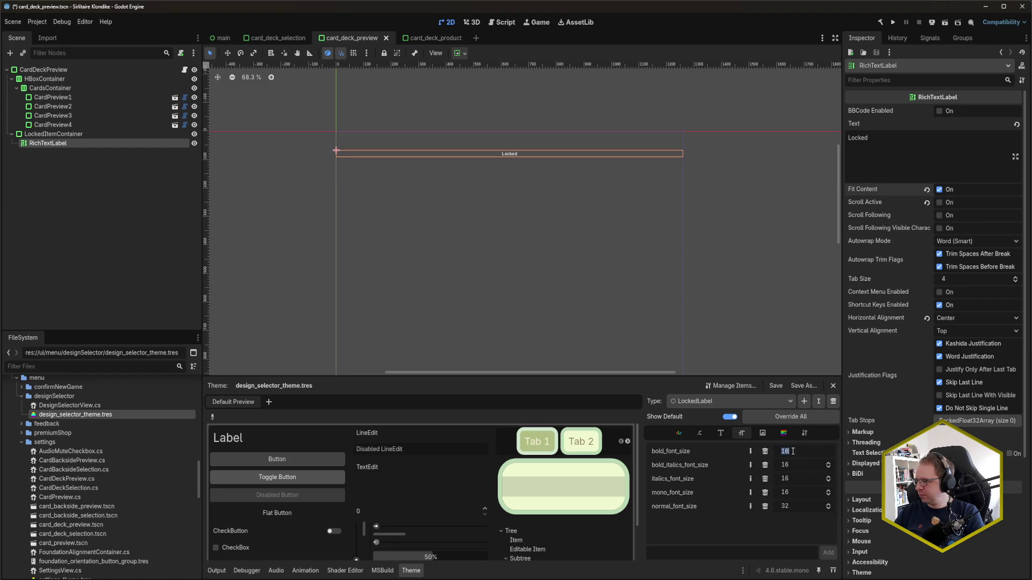
{"action": "type", "text": "32"}
{"action": "left_click", "coordinate": [795, 465]}
{"action": "type", "text": "32"}
{"action": "left_click", "coordinate": [798, 479]}
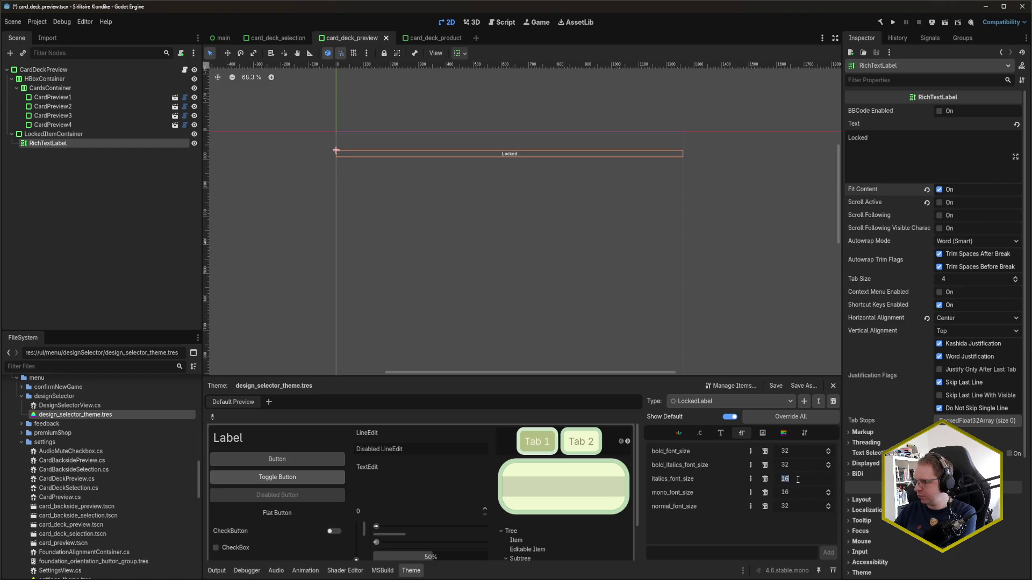
{"action": "type", "text": "32"}
{"action": "key", "text": "Return"}
{"action": "key", "text": "ctrl+s"}
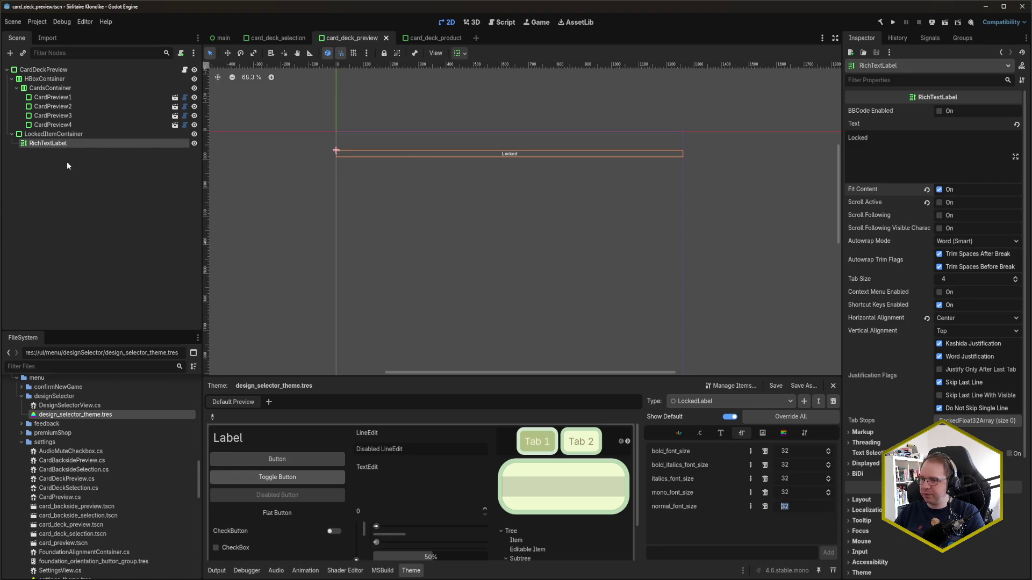
Expand the RichTextLabel's Theme section with Type Variation left empty, save, then reselect the label
{"action": "scroll", "coordinate": [918, 238], "scroll_direction": "down", "scroll_amount": 4}
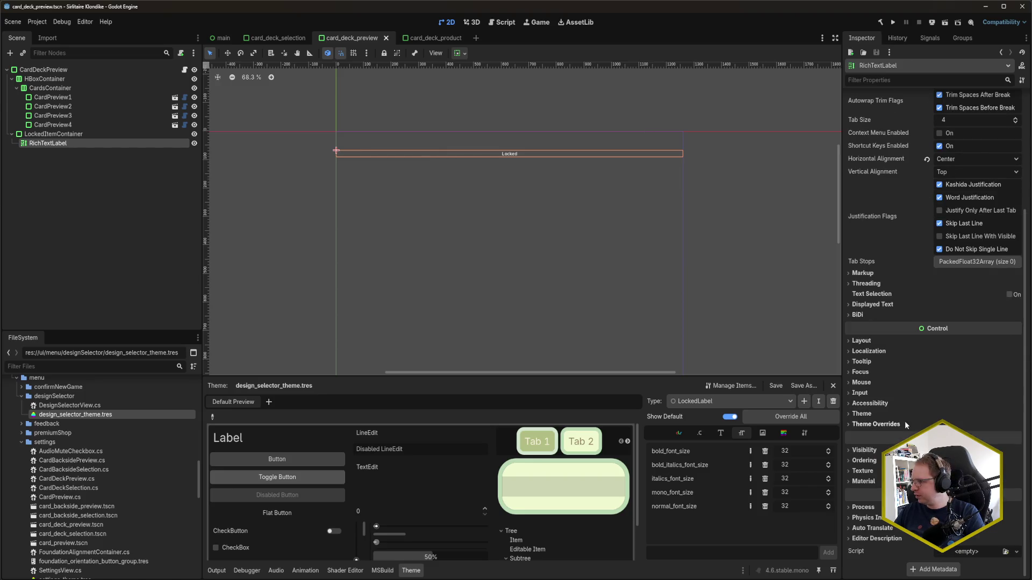
{"action": "left_click", "coordinate": [889, 419]}
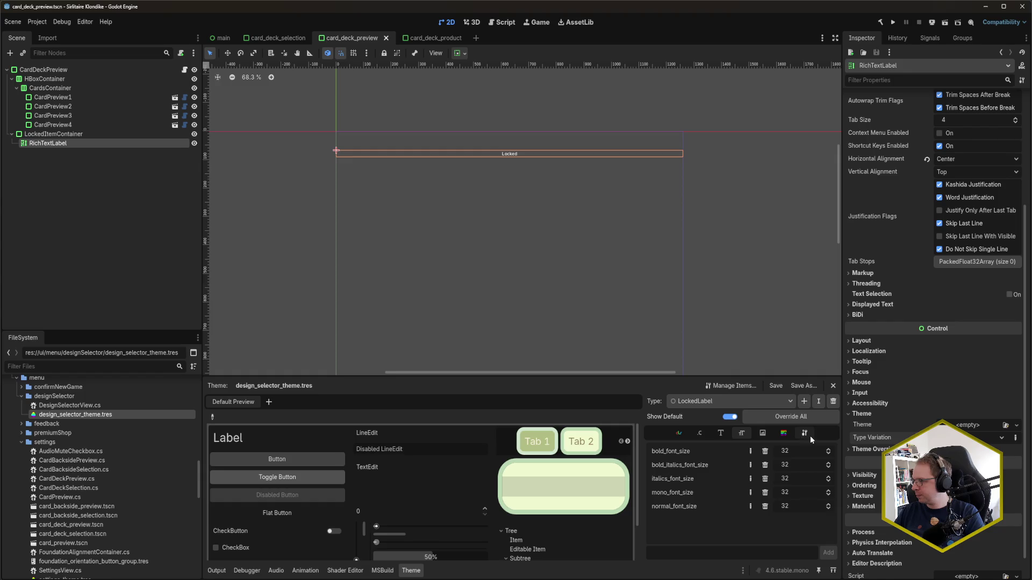
{"action": "left_click", "coordinate": [1015, 438]}
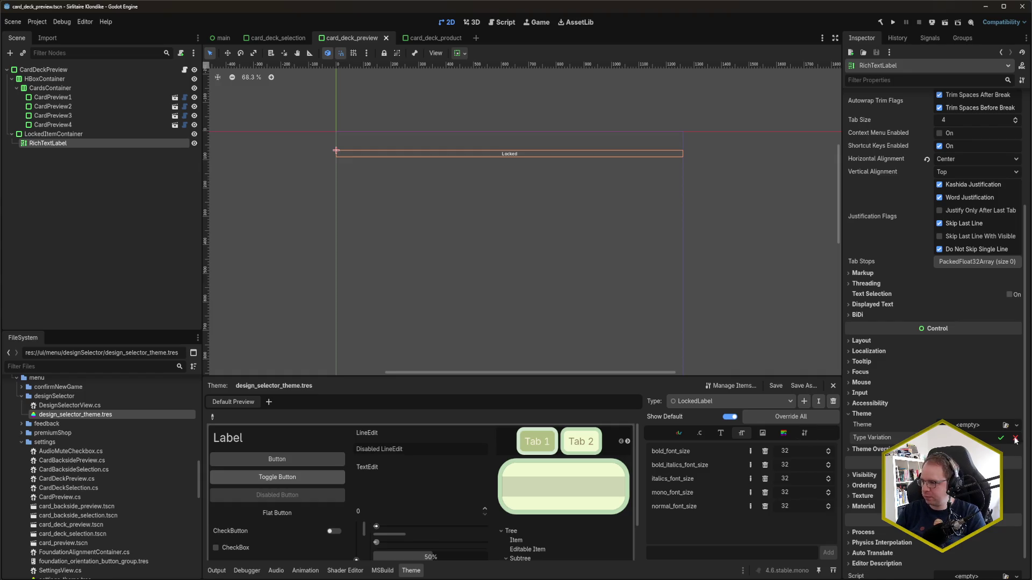
{"action": "left_click", "coordinate": [1015, 439]}
{"action": "key", "text": "ctrl+s"}
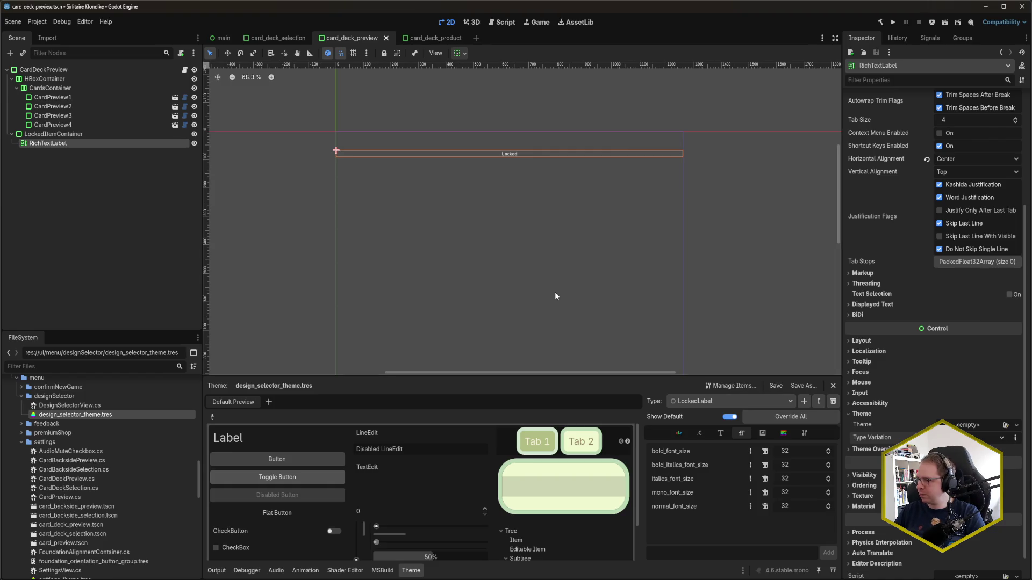
{"action": "left_click", "coordinate": [116, 71]}
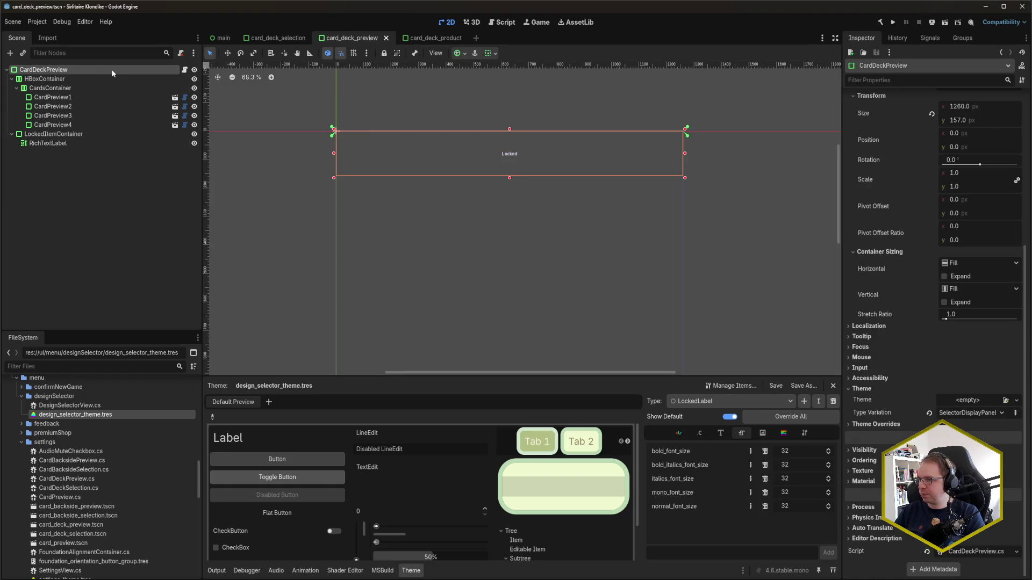
{"action": "left_click", "coordinate": [111, 69]}
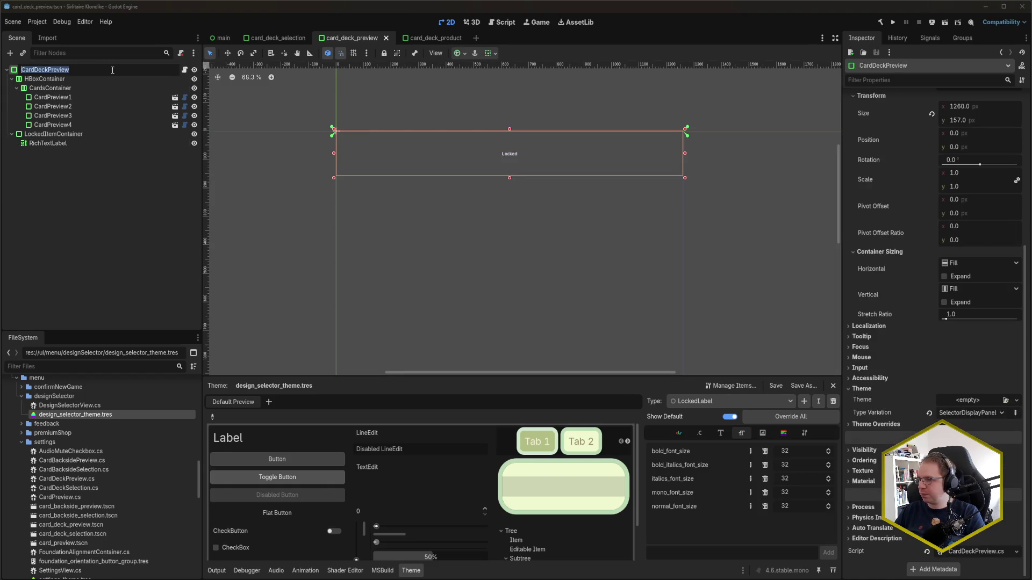
{"action": "left_click", "coordinate": [108, 143]}
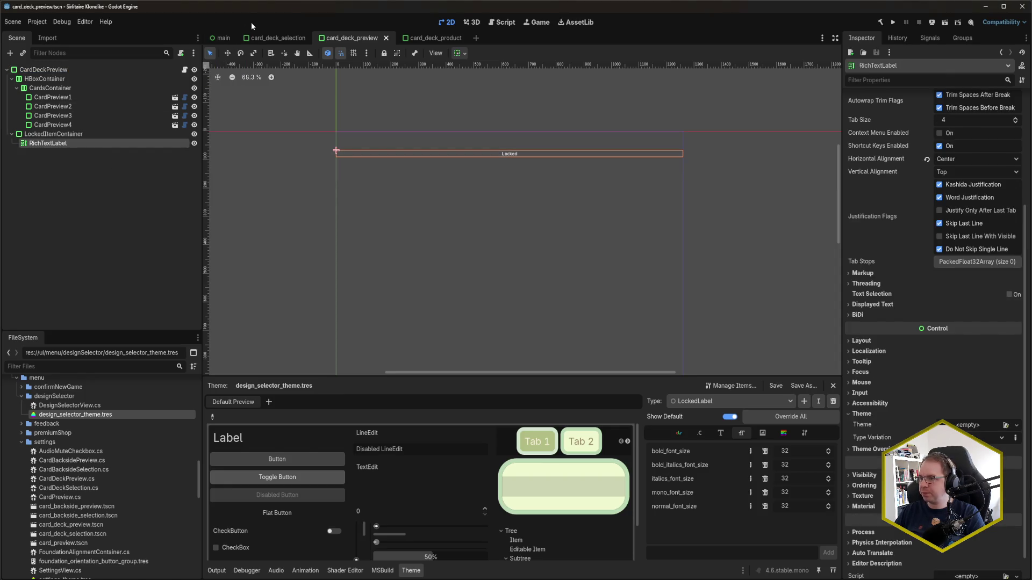
Run the game, scroll the Designs deck list to the locked decks, then close it
{"action": "key", "text": "F5"}
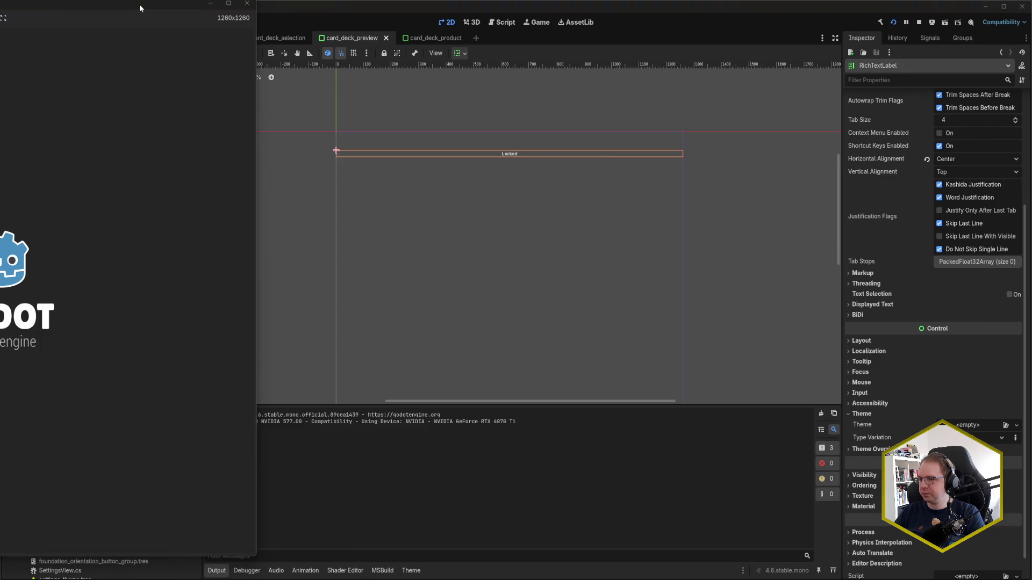
{"action": "mouse_move", "coordinate": [139, 5]}
{"action": "left_mouse_down"}
{"action": "mouse_move", "coordinate": [502, 49]}
{"action": "mouse_move", "coordinate": [576, 28]}
{"action": "left_mouse_up"}
{"action": "scroll", "coordinate": [478, 314], "scroll_direction": "down", "scroll_amount": 5}
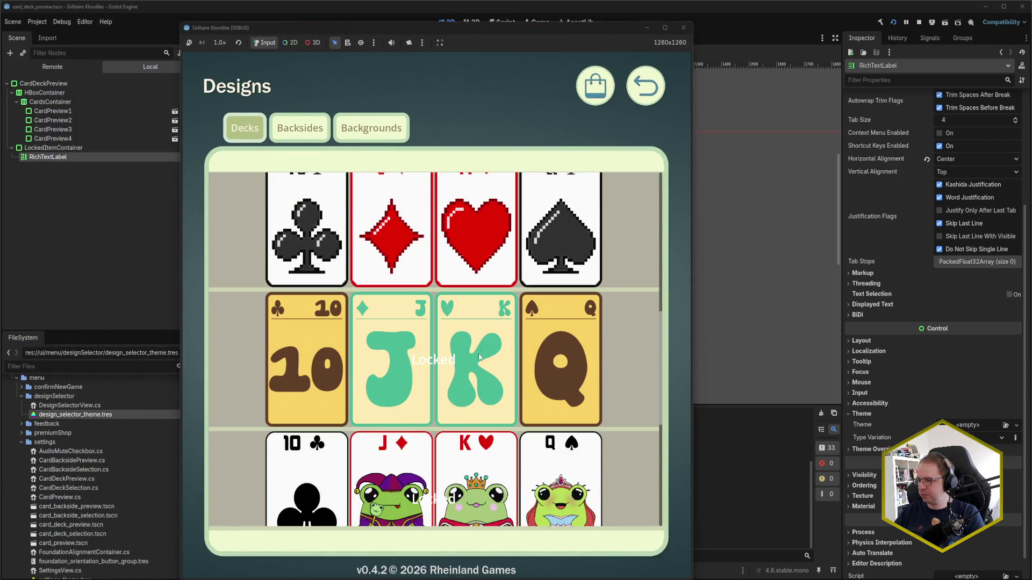
{"action": "left_click", "coordinate": [684, 28]}
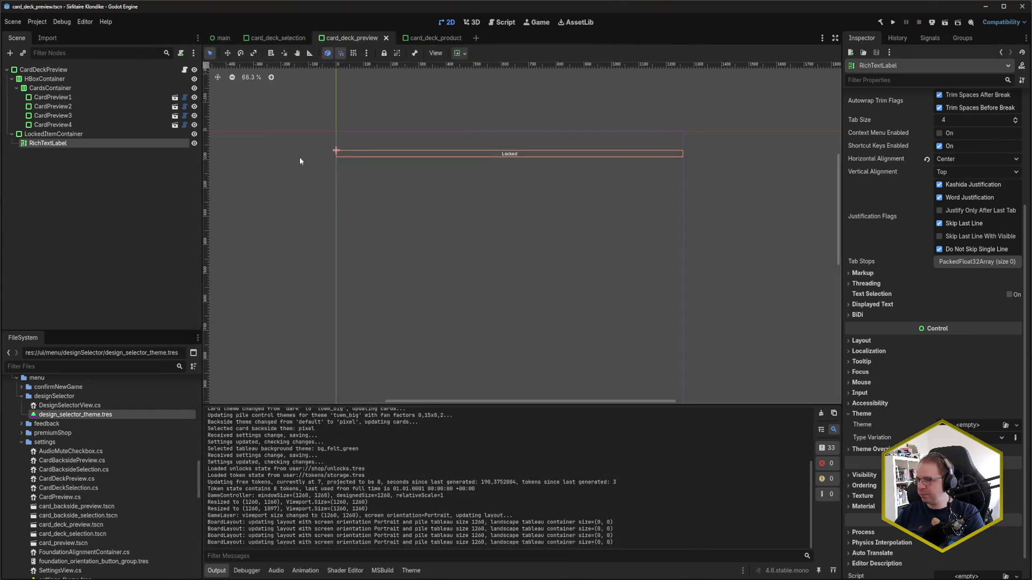
Select LockedItemContainer and change its Panel style override
{"action": "left_click", "coordinate": [89, 134]}
{"action": "left_click", "coordinate": [875, 387]}
{"action": "left_click", "coordinate": [969, 397]}
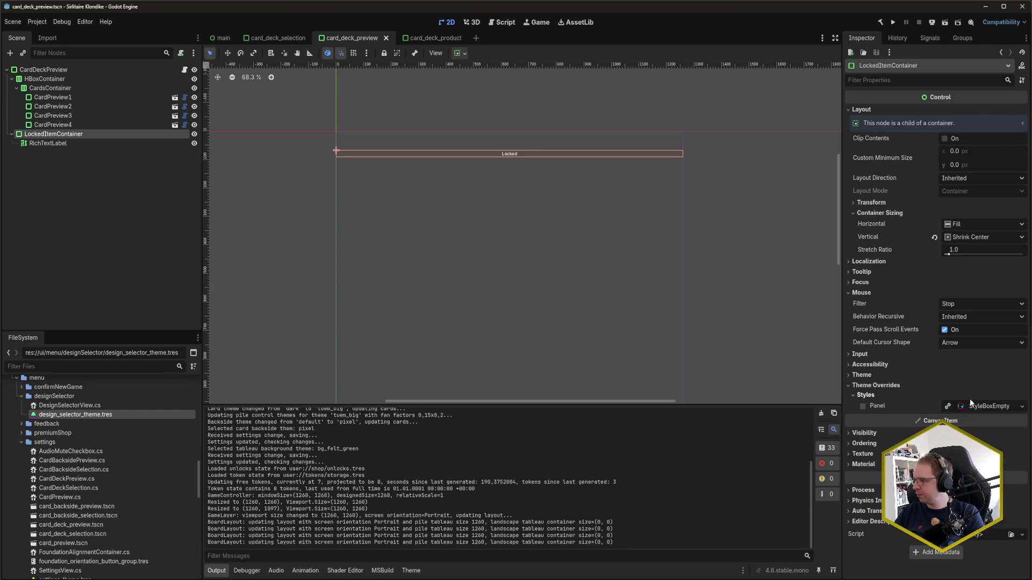
{"action": "left_click", "coordinate": [895, 374]}
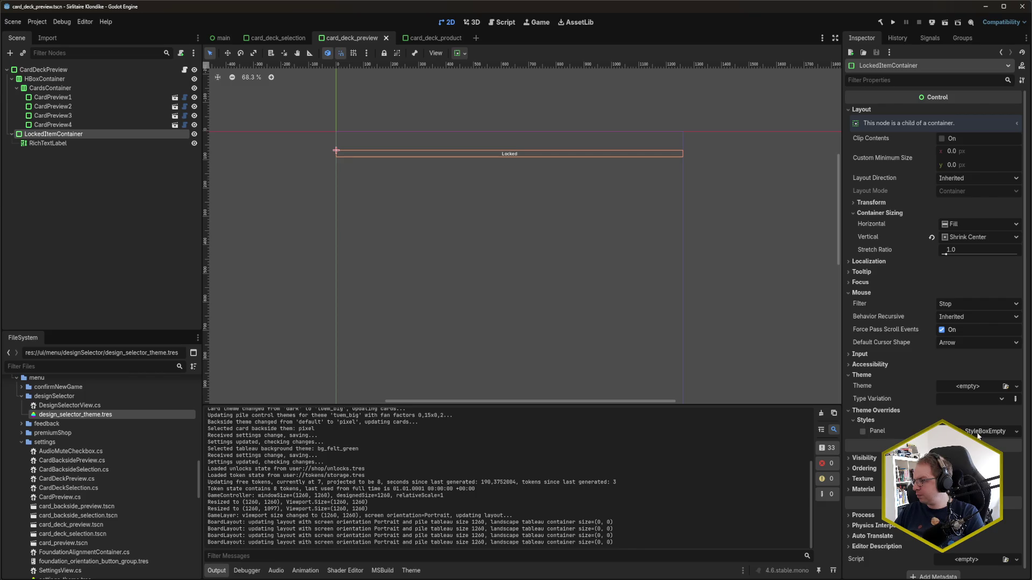
{"action": "left_click", "coordinate": [1016, 432]}
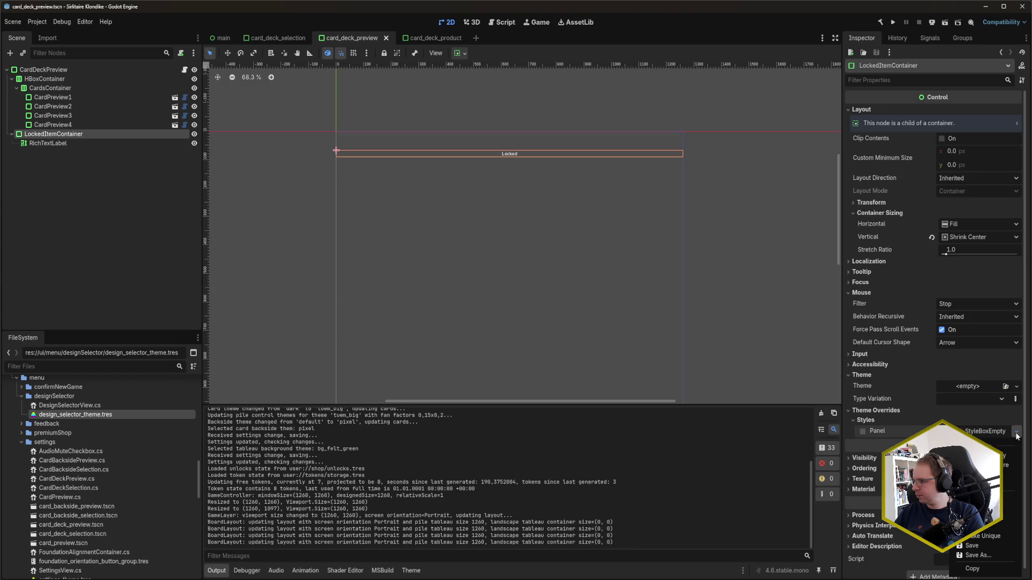
{"action": "left_click", "coordinate": [1001, 525]}
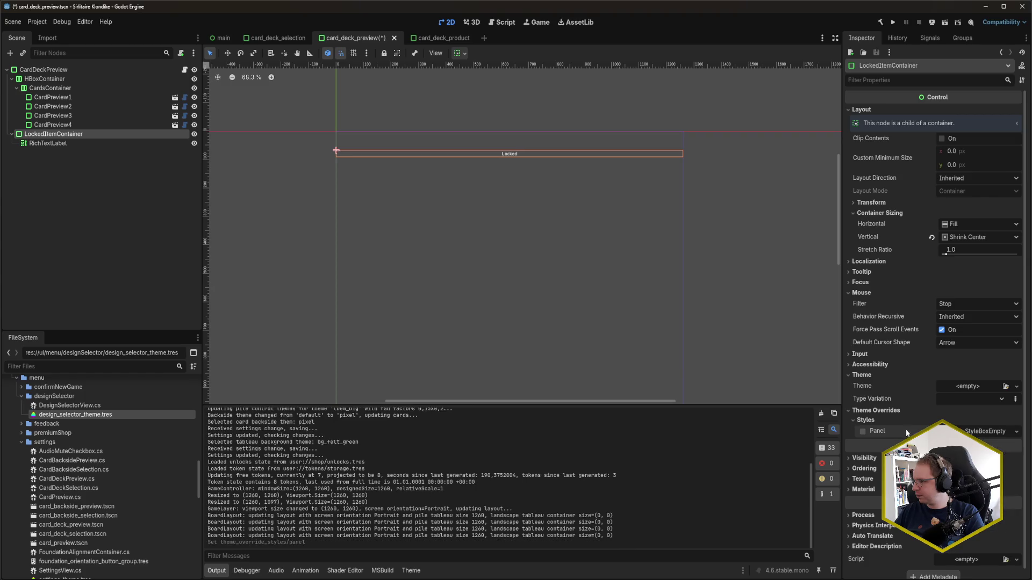
Set the container's Type Variation to LockedPanelContainer and save the scene
{"action": "left_click", "coordinate": [996, 399]}
{"action": "left_click", "coordinate": [978, 399]}
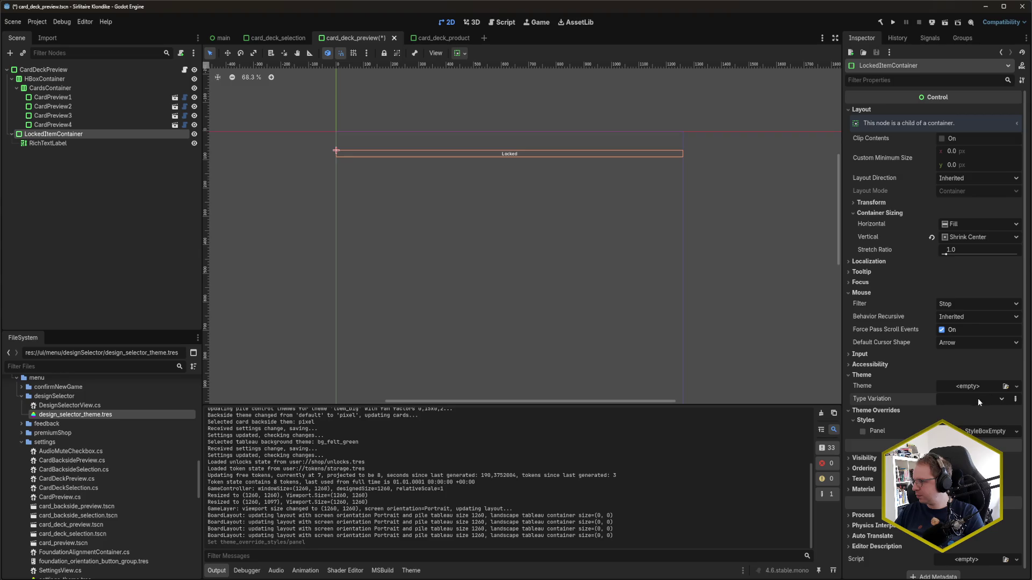
{"action": "left_click", "coordinate": [866, 412]}
{"action": "left_click", "coordinate": [1018, 401]}
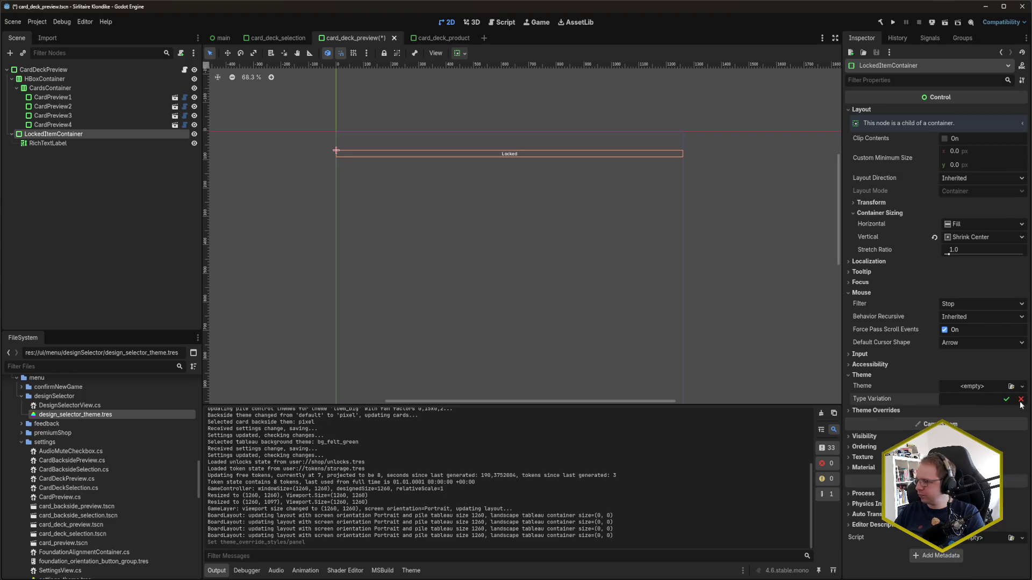
{"action": "type", "text": "LockedPanel"}
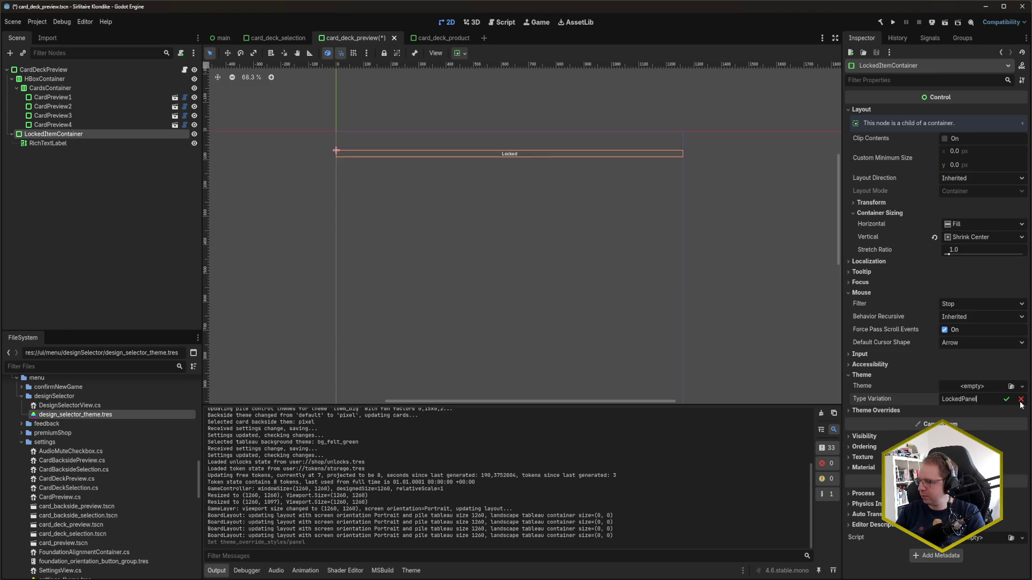
{"action": "type", "text": "Container"}
{"action": "key", "text": "Return"}
{"action": "key", "text": "ctrl+s"}
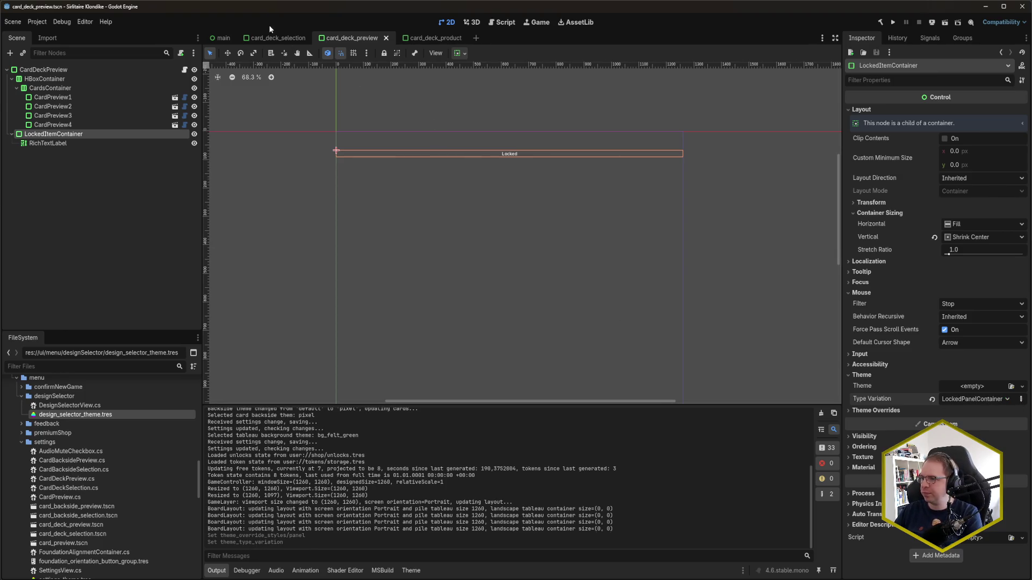
Run the game and scroll through the Decks list to inspect the dark Locked bands
{"action": "key", "text": "F5"}
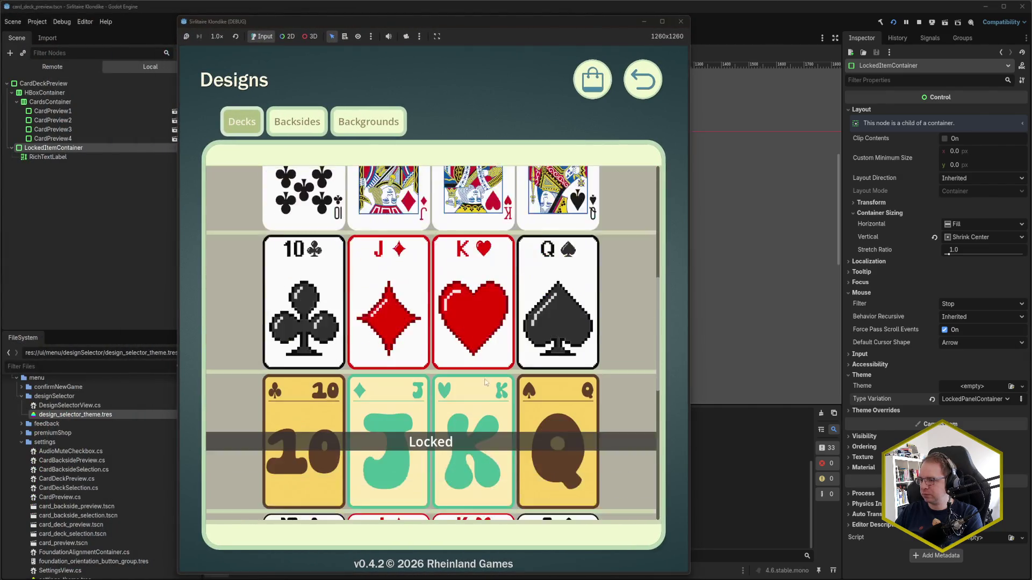
{"action": "scroll", "coordinate": [485, 383], "scroll_direction": "down", "scroll_amount": 3}
{"action": "scroll", "coordinate": [489, 395], "scroll_direction": "down", "scroll_amount": 8}
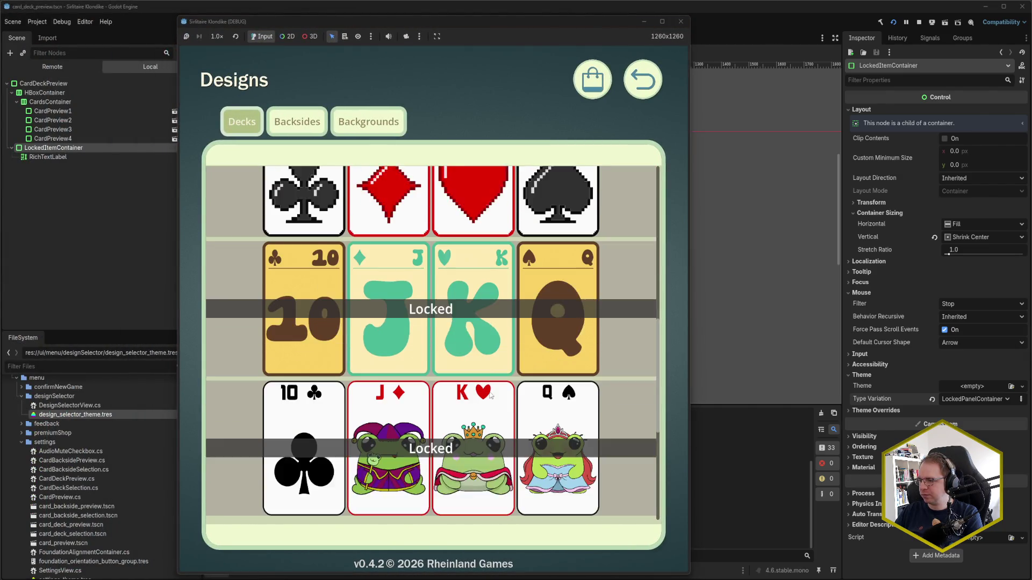
{"action": "scroll", "coordinate": [489, 395], "scroll_direction": "down", "scroll_amount": 4}
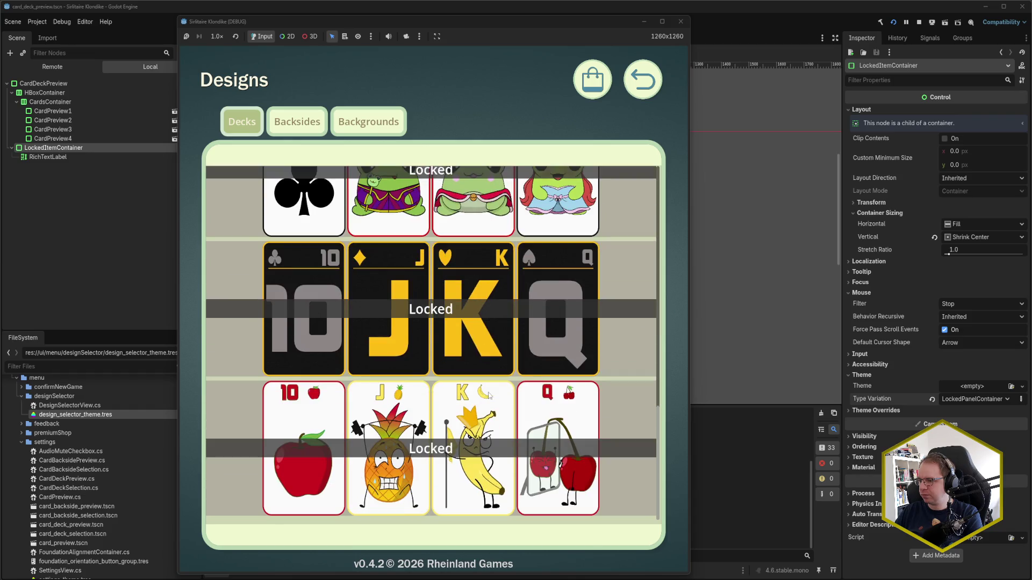
{"action": "scroll", "coordinate": [478, 406], "scroll_direction": "up", "scroll_amount": 15}
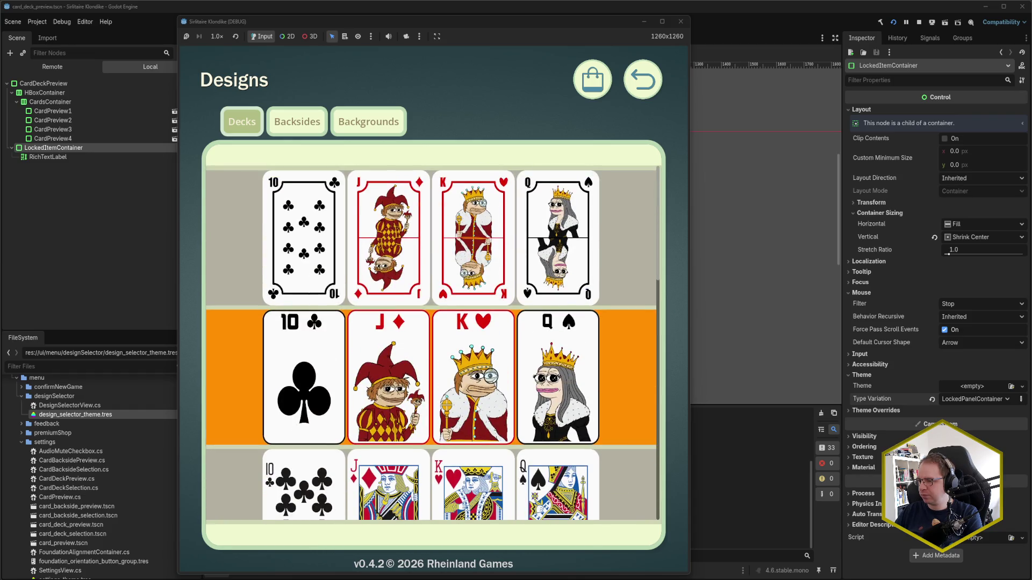
{"action": "scroll", "coordinate": [475, 408], "scroll_direction": "down", "scroll_amount": 10}
{"action": "scroll", "coordinate": [476, 409], "scroll_direction": "up", "scroll_amount": 2}
{"action": "scroll", "coordinate": [476, 405], "scroll_direction": "down", "scroll_amount": 10}
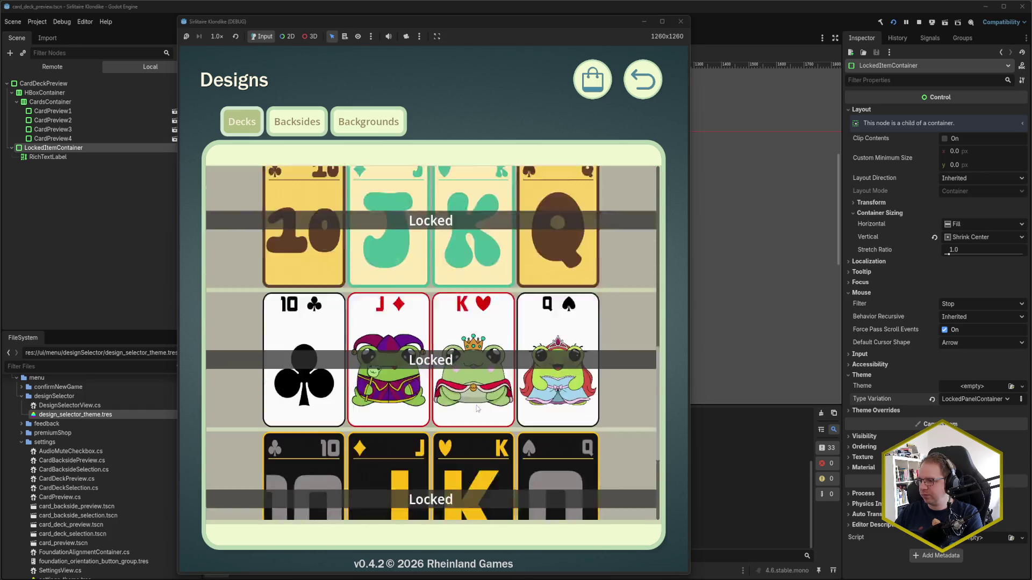
{"action": "scroll", "coordinate": [475, 404], "scroll_direction": "up", "scroll_amount": 9}
{"action": "scroll", "coordinate": [475, 404], "scroll_direction": "up", "scroll_amount": 9}
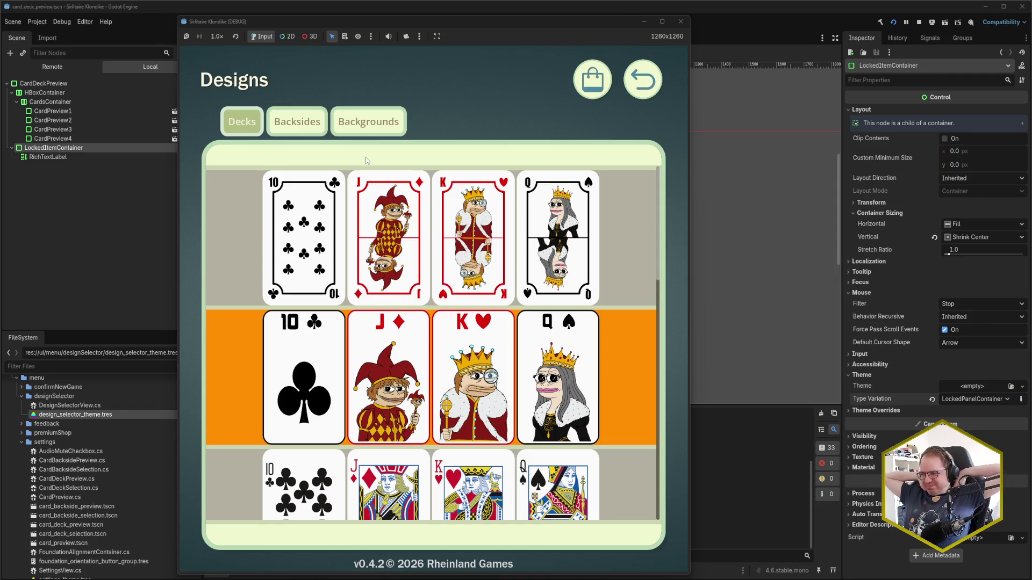
Compare the Locked overlays on the Backsides, Backgrounds and Decks tabs, then close the game
{"action": "left_click", "coordinate": [293, 121]}
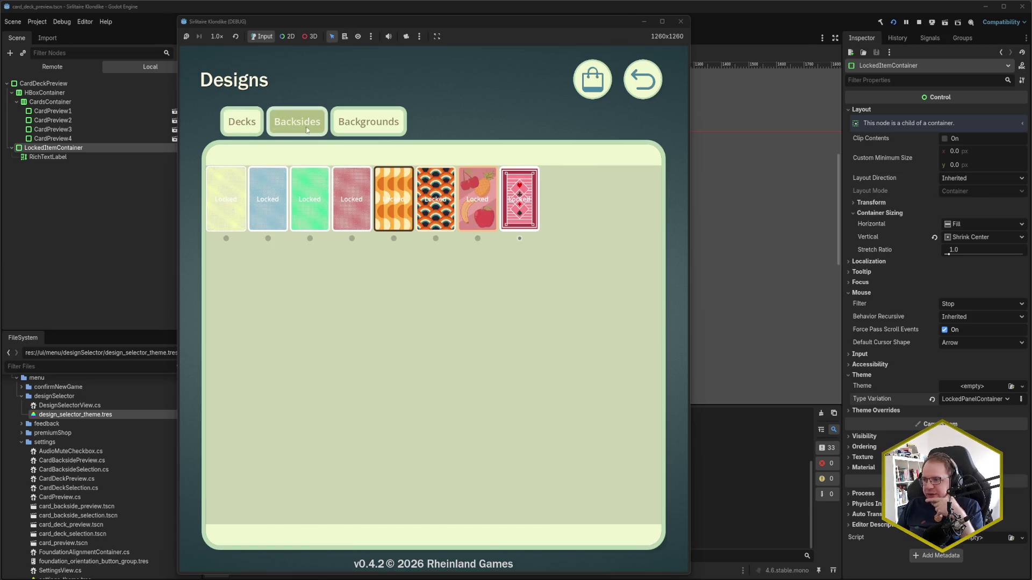
{"action": "left_click", "coordinate": [359, 130]}
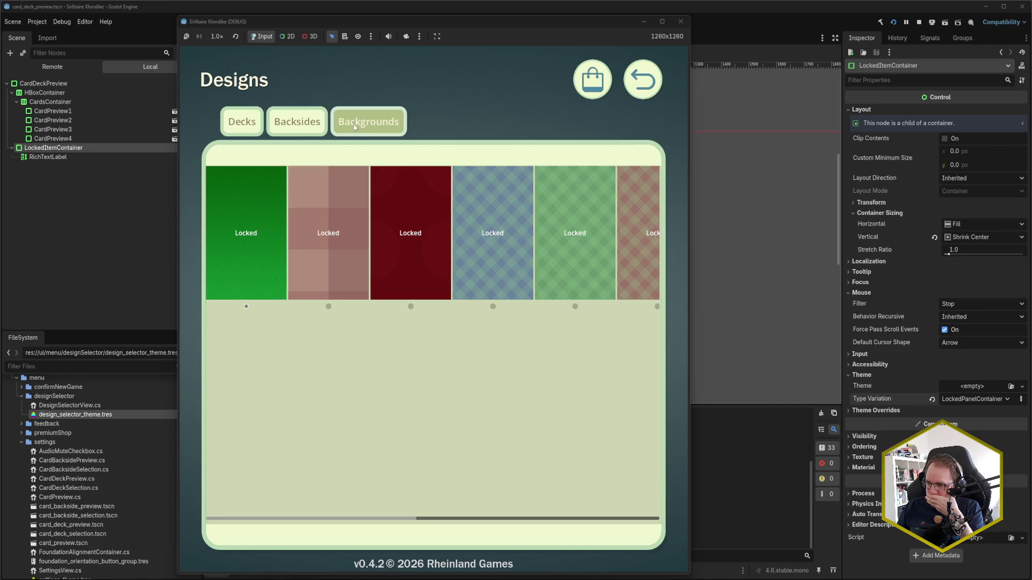
{"action": "left_click", "coordinate": [297, 126]}
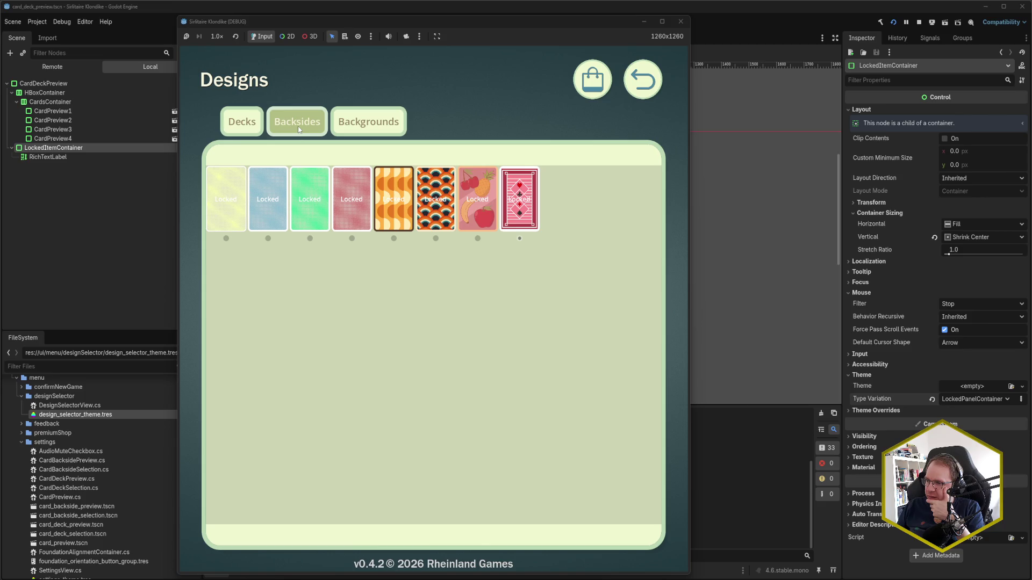
{"action": "left_click", "coordinate": [368, 122]}
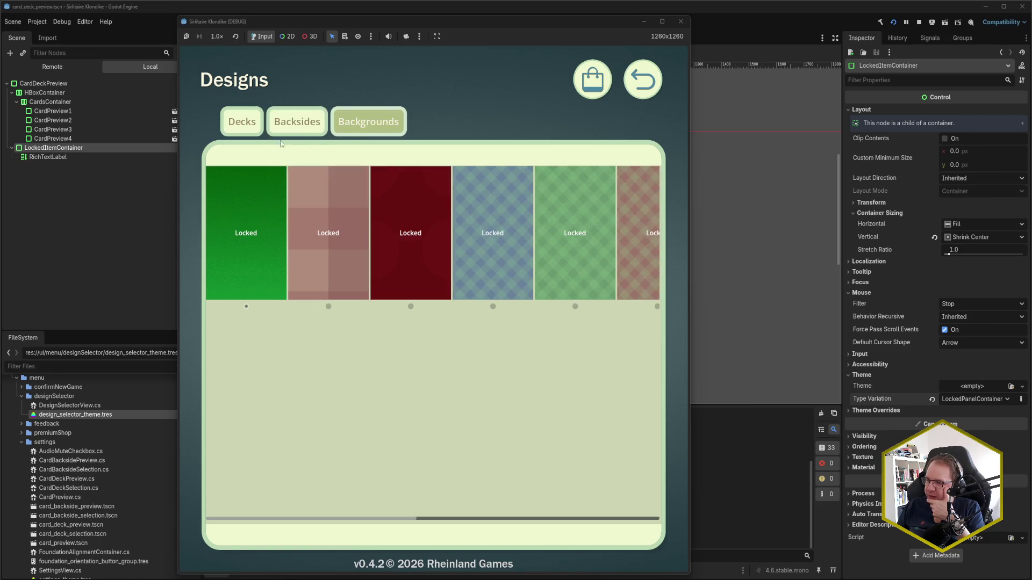
{"action": "left_click", "coordinate": [241, 122]}
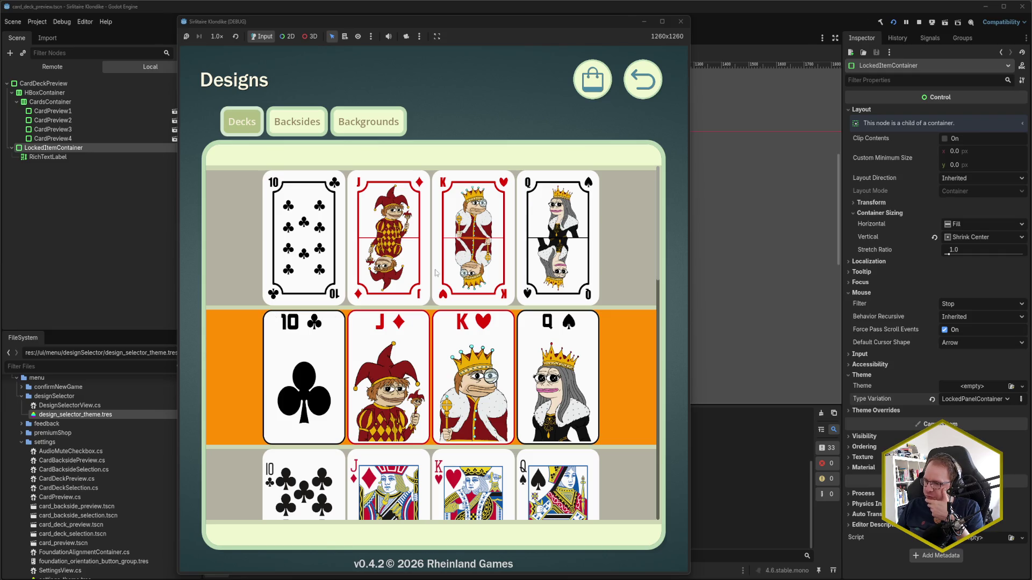
{"action": "left_click", "coordinate": [680, 22]}
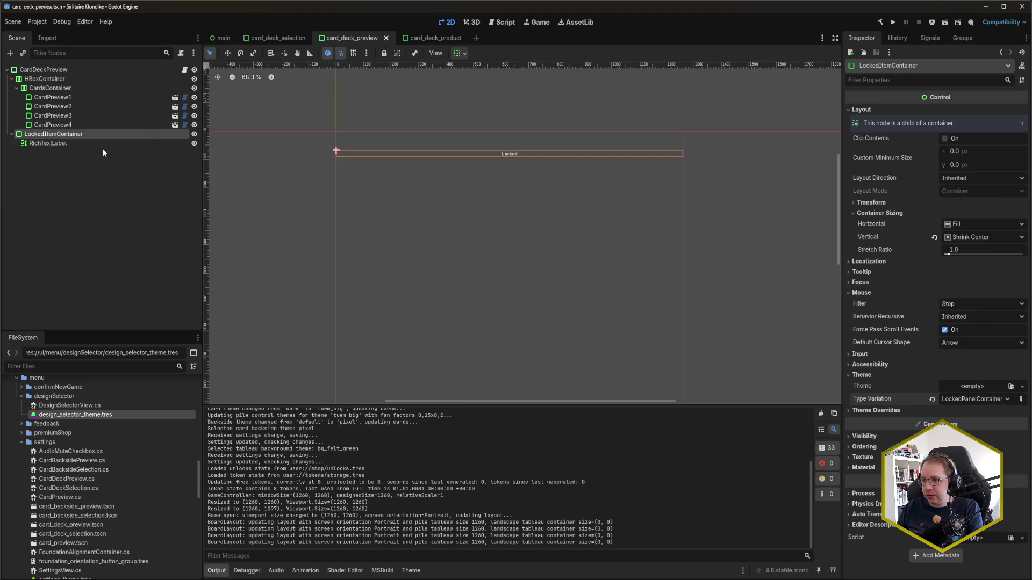
Reparent the card rows' HBoxContainer into a new MarginContainer and save the scene
{"action": "left_click", "coordinate": [62, 81]}
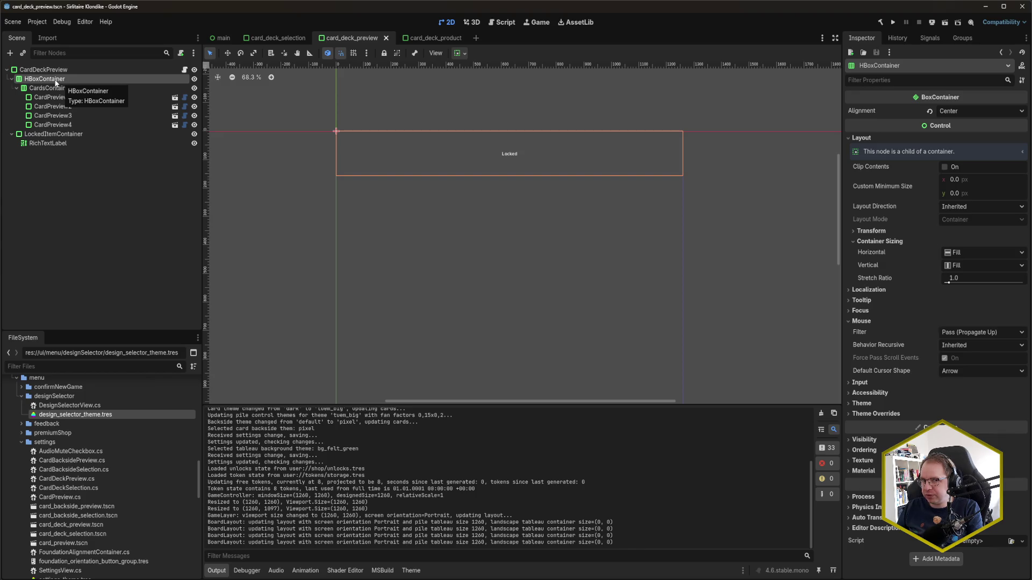
{"action": "right_click", "coordinate": [56, 84]}
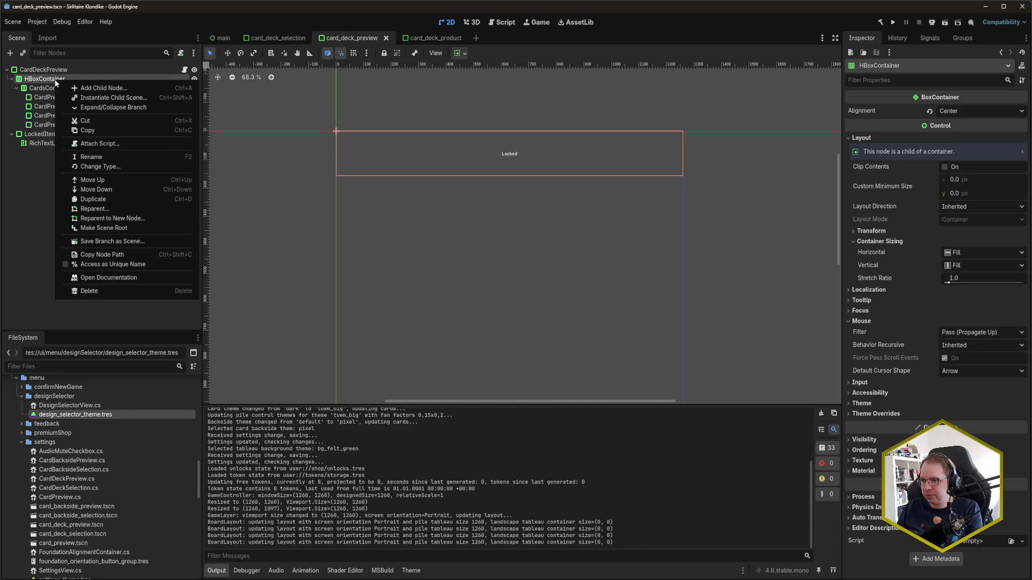
{"action": "left_click", "coordinate": [136, 219]}
{"action": "type", "text": "margin"}
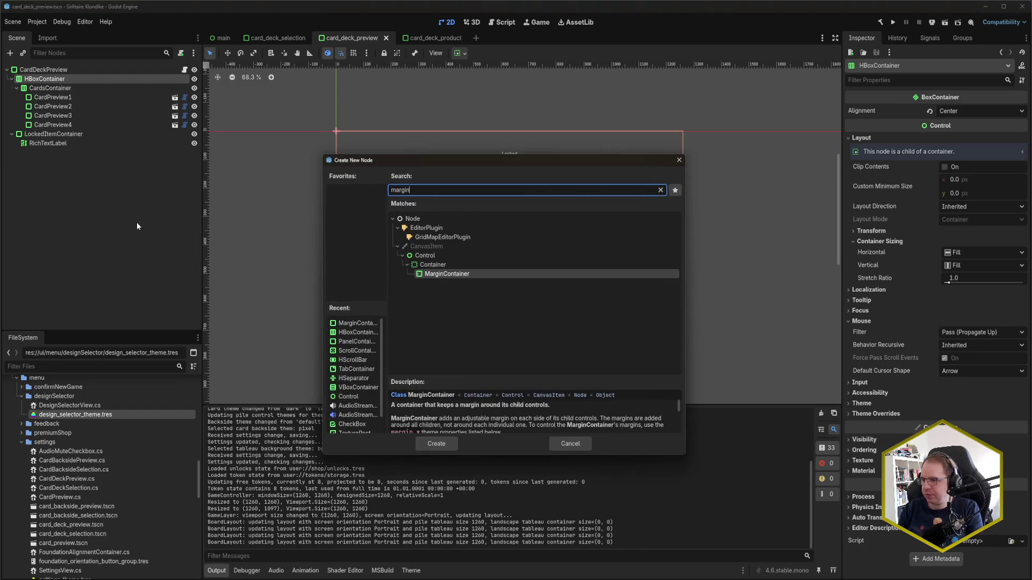
{"action": "key", "text": "Return"}
{"action": "left_click", "coordinate": [86, 78]}
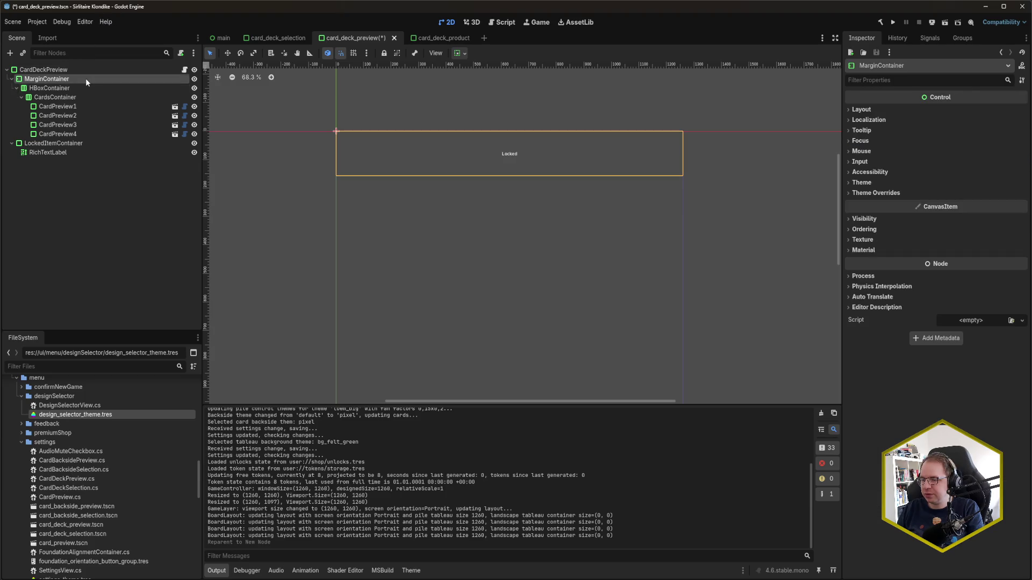
{"action": "key", "text": "ctrl+s"}
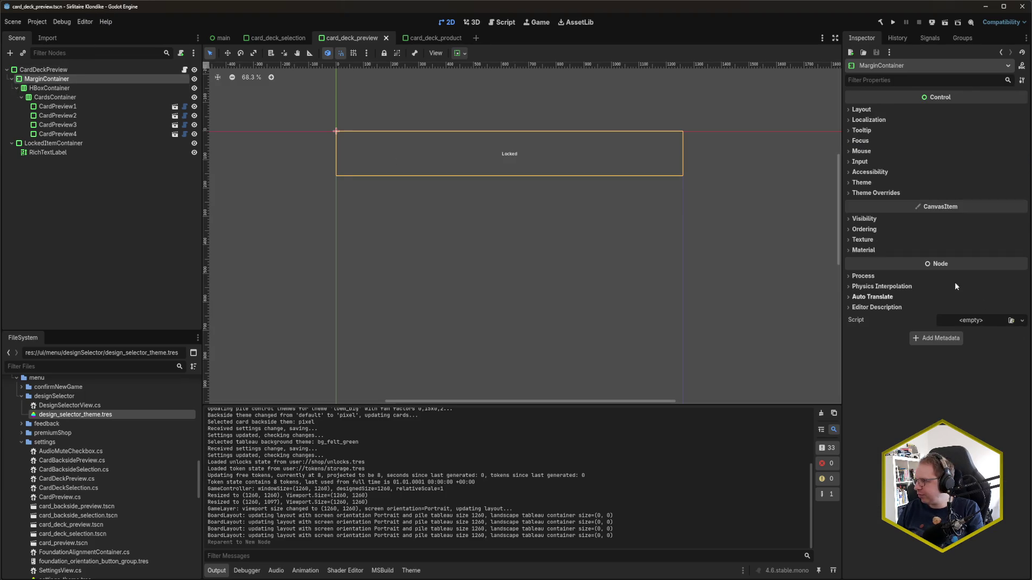
Give the MarginContainer the InnerMargin type variation and run the game
{"action": "left_click", "coordinate": [885, 182]}
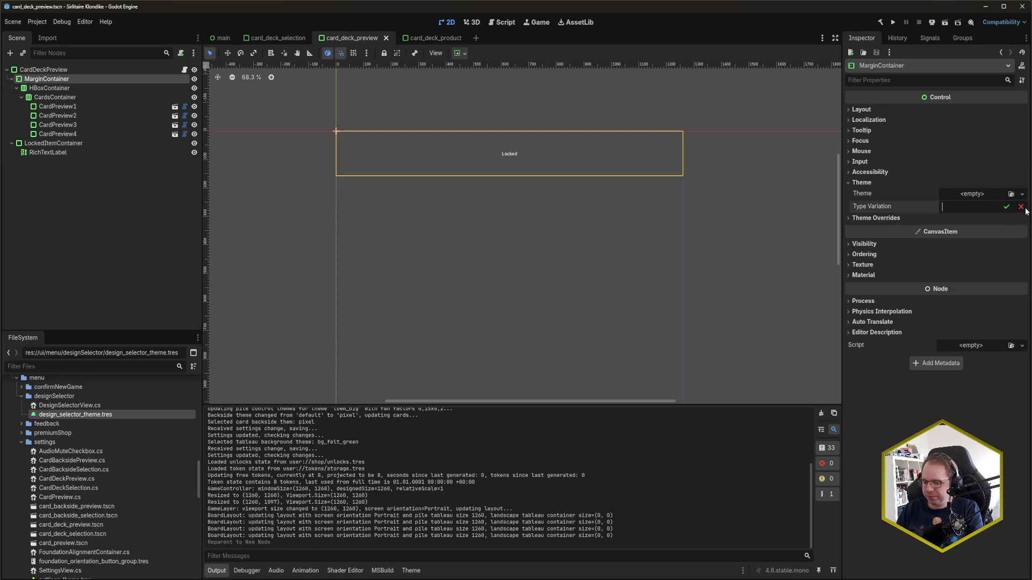
{"action": "type", "text": "InnerMargin"}
{"action": "key", "text": "Return"}
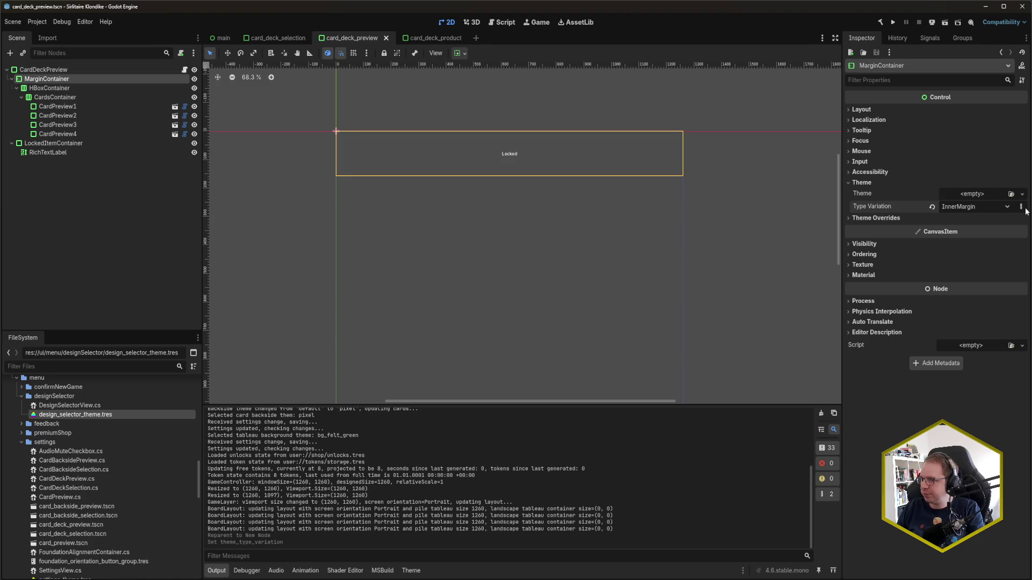
{"action": "key", "text": "F5"}
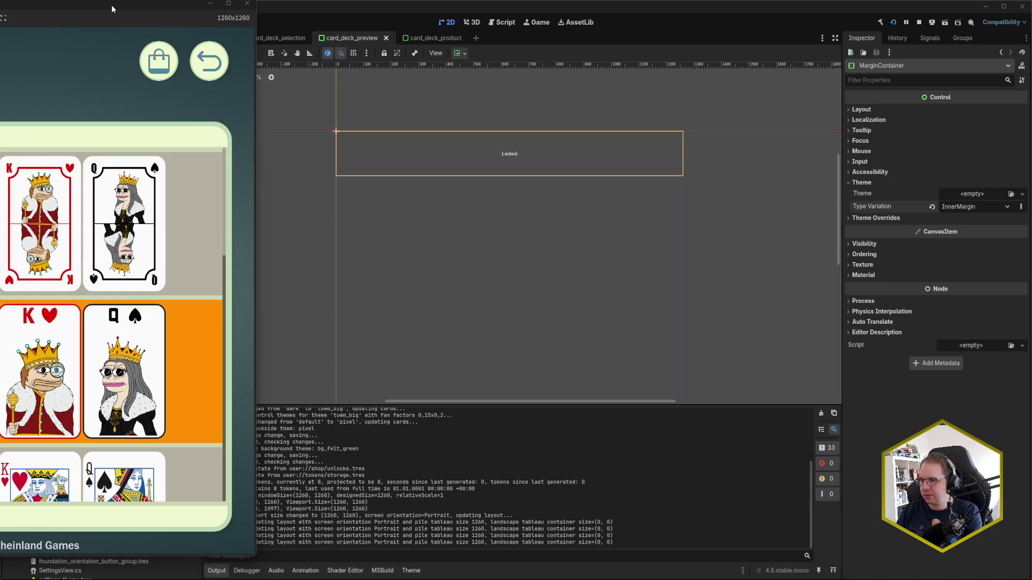
Centre the game window, scroll through the padded deck rows, then close the game
{"action": "left_click_drag", "start_coordinate": [112, 9], "coordinate": [492, 12]}
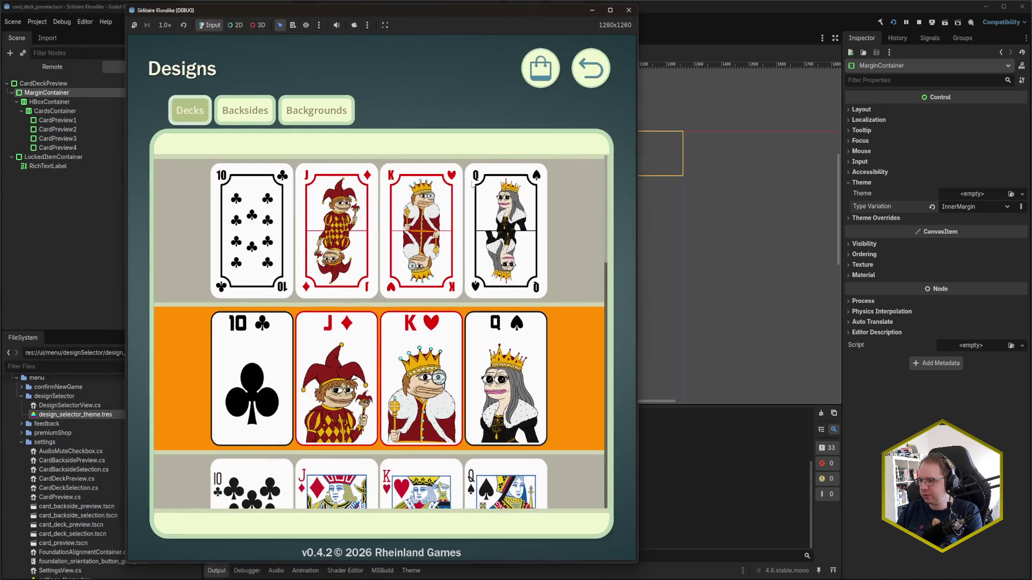
{"action": "scroll", "coordinate": [467, 272], "scroll_direction": "down", "scroll_amount": 3}
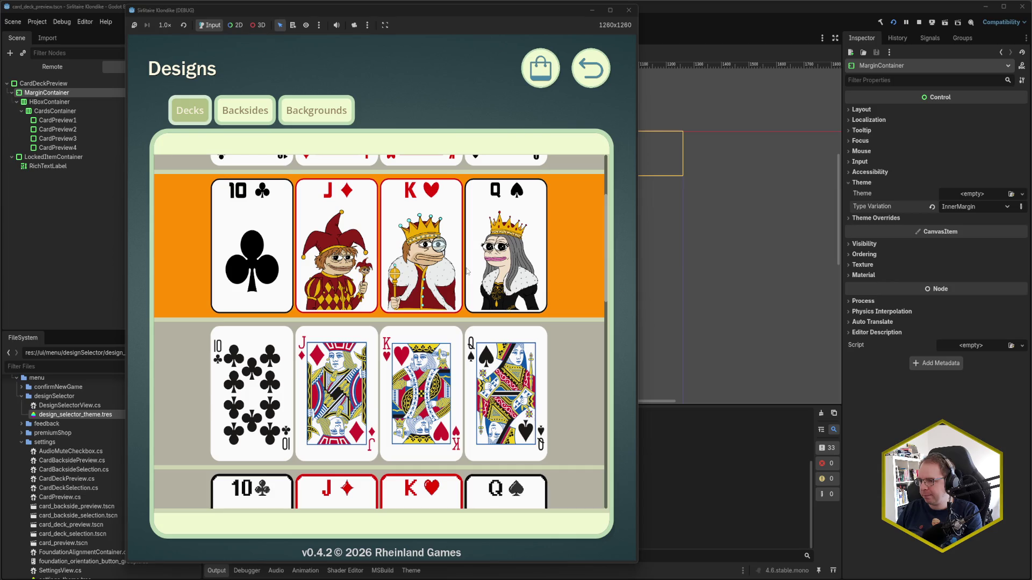
{"action": "scroll", "coordinate": [467, 271], "scroll_direction": "down", "scroll_amount": 10}
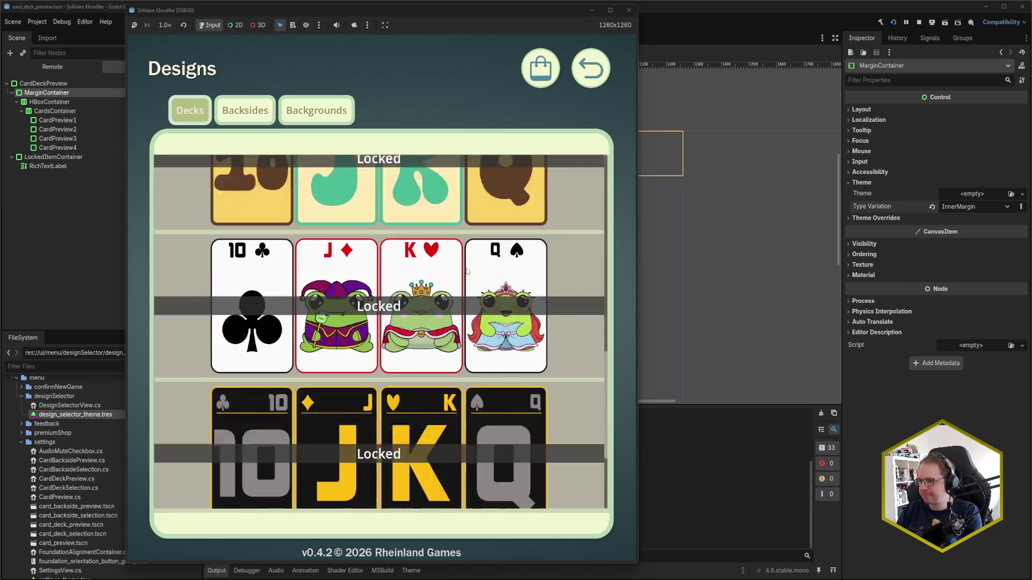
{"action": "scroll", "coordinate": [468, 275], "scroll_direction": "up", "scroll_amount": 10}
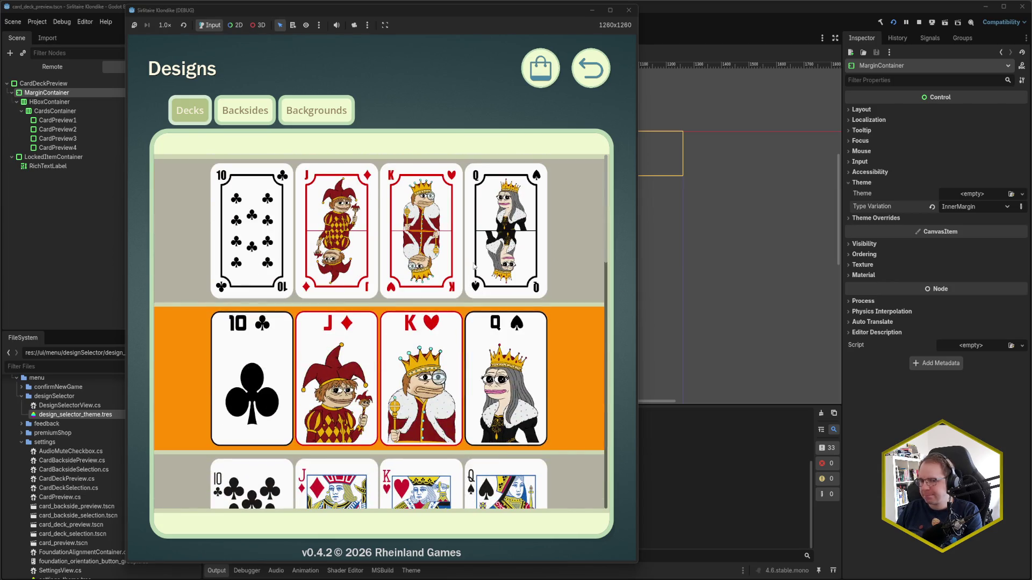
{"action": "left_click", "coordinate": [628, 10]}
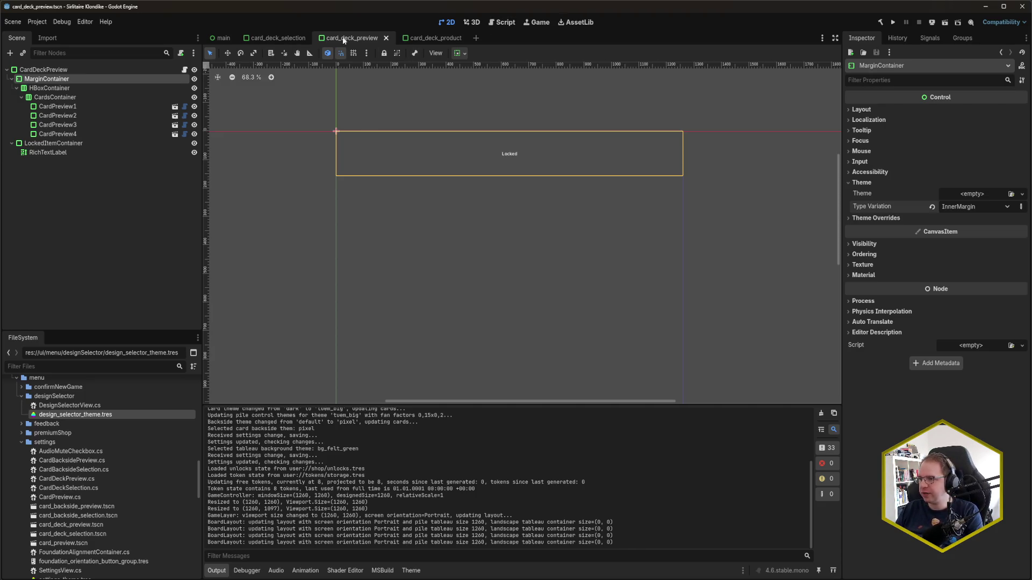
Close the card_deck_product scene tab, clear the node selection, and relaunch the game
{"action": "middle_click", "coordinate": [441, 37]}
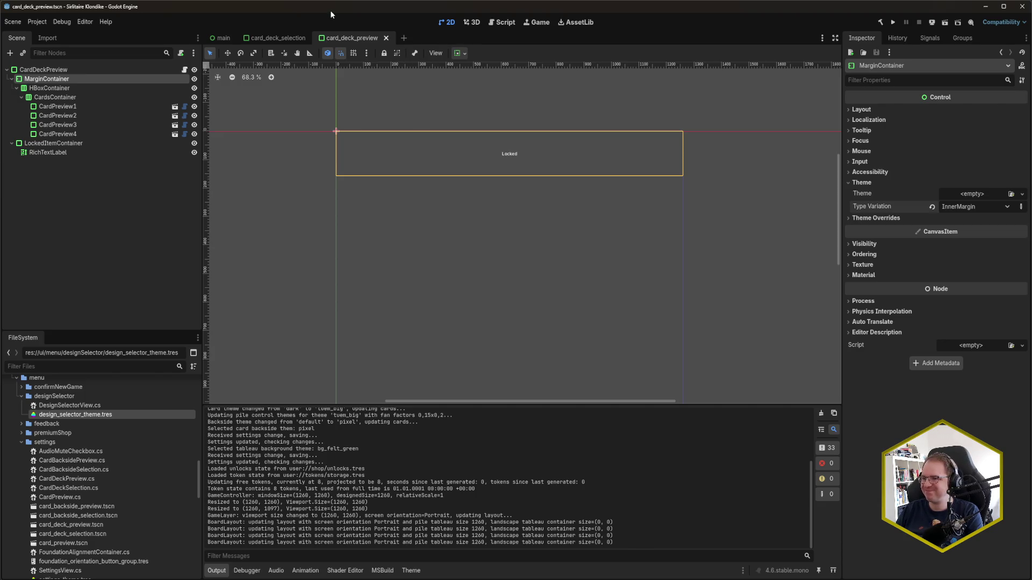
{"action": "left_click", "coordinate": [127, 202]}
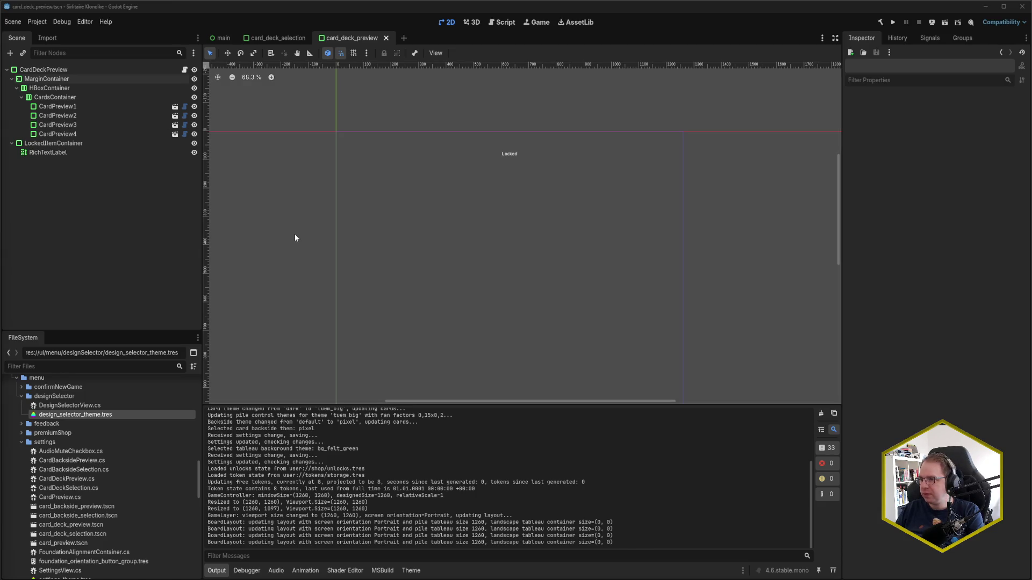
{"action": "left_click", "coordinate": [431, 7]}
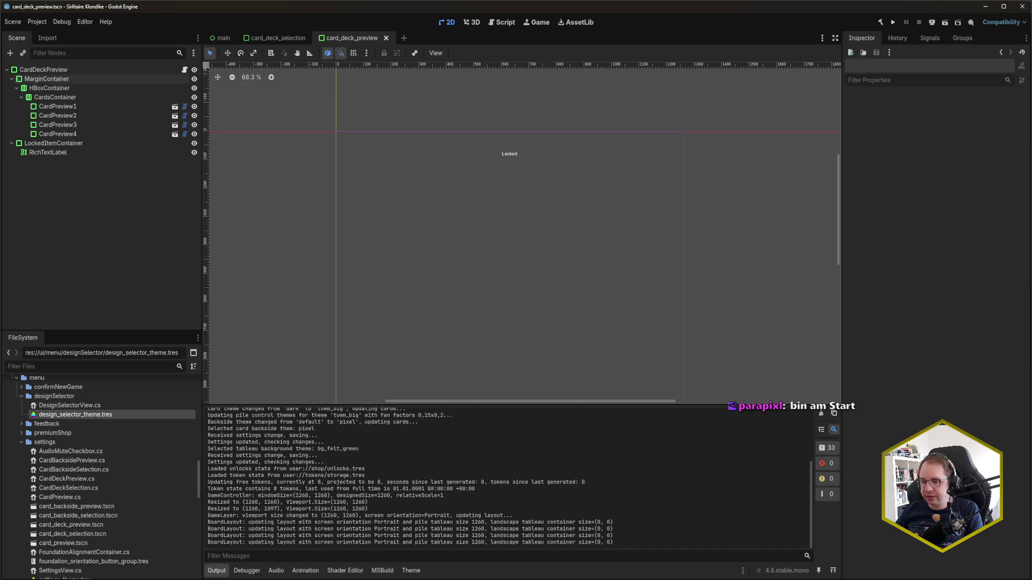
Relaunch the Solitaire game with F5 and centre its window on screen
{"action": "mouse_move", "coordinate": [37, 579]}
{"action": "key", "text": "F5"}
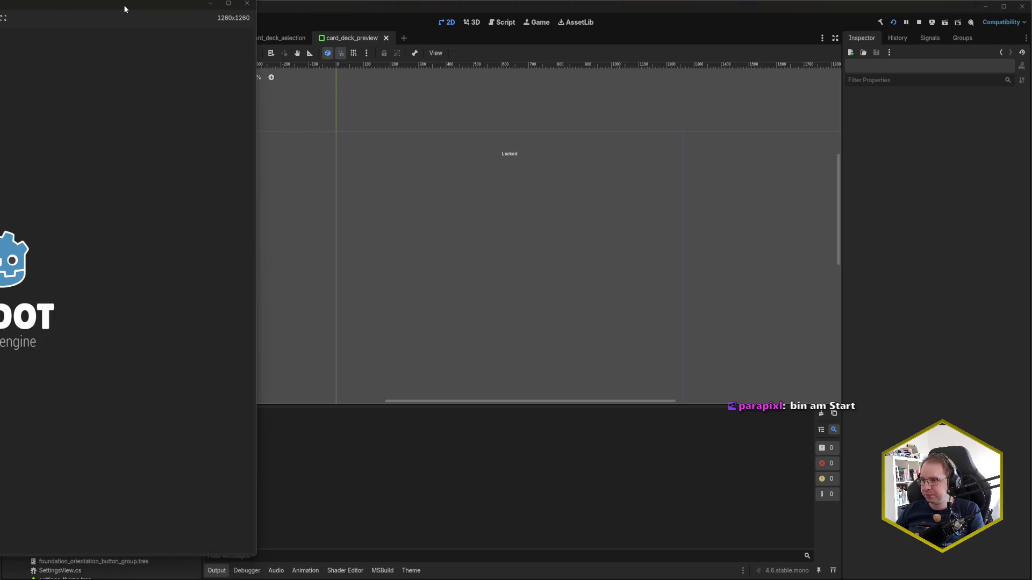
{"action": "left_click_drag", "start_coordinate": [124, 5], "coordinate": [543, 24]}
Flip between the Backsides, Backgrounds and Decks tabs to compare the locked designs, finishing on Decks
{"action": "left_click", "coordinate": [301, 129]}
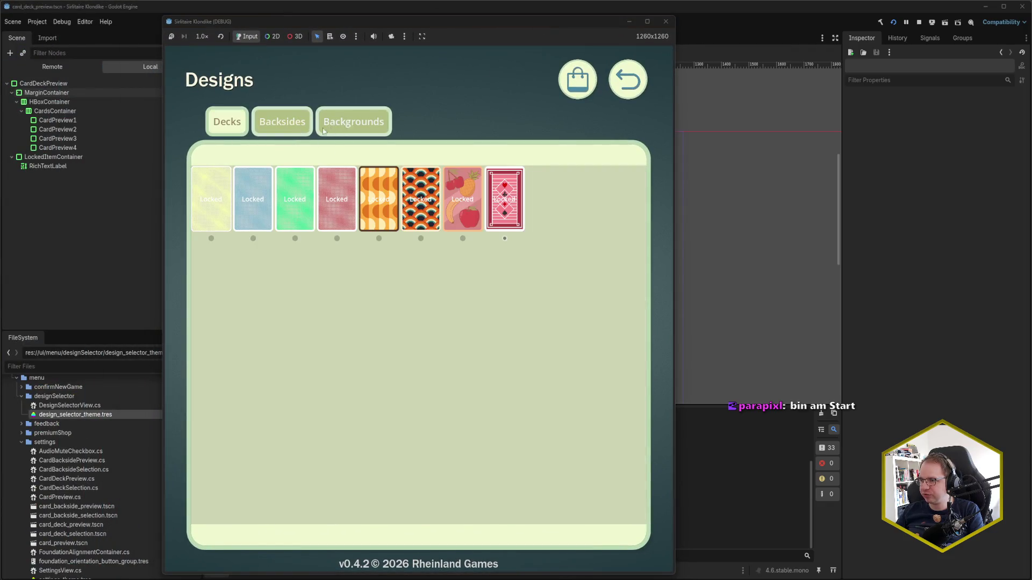
{"action": "left_click", "coordinate": [349, 123]}
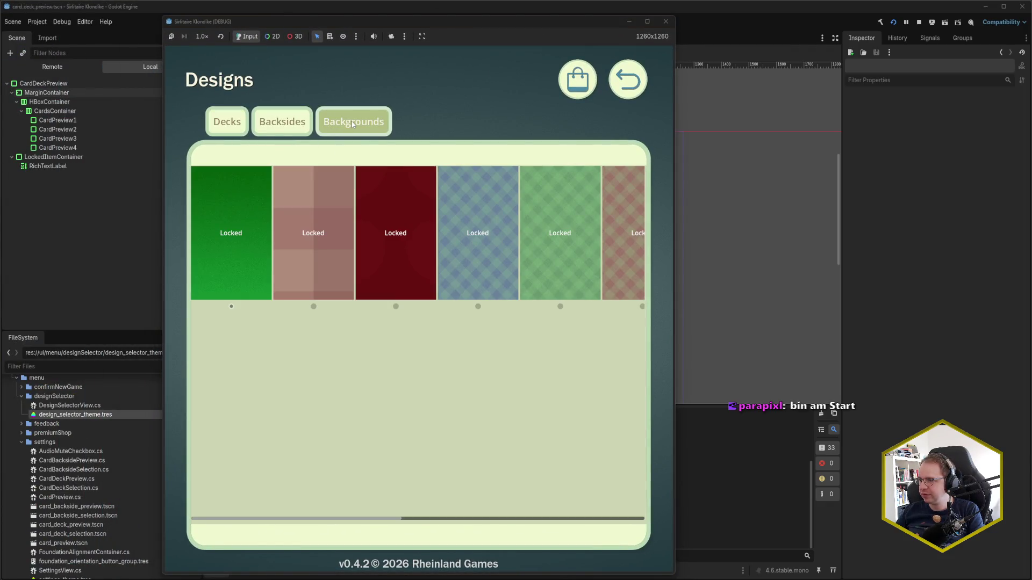
{"action": "left_click", "coordinate": [301, 124]}
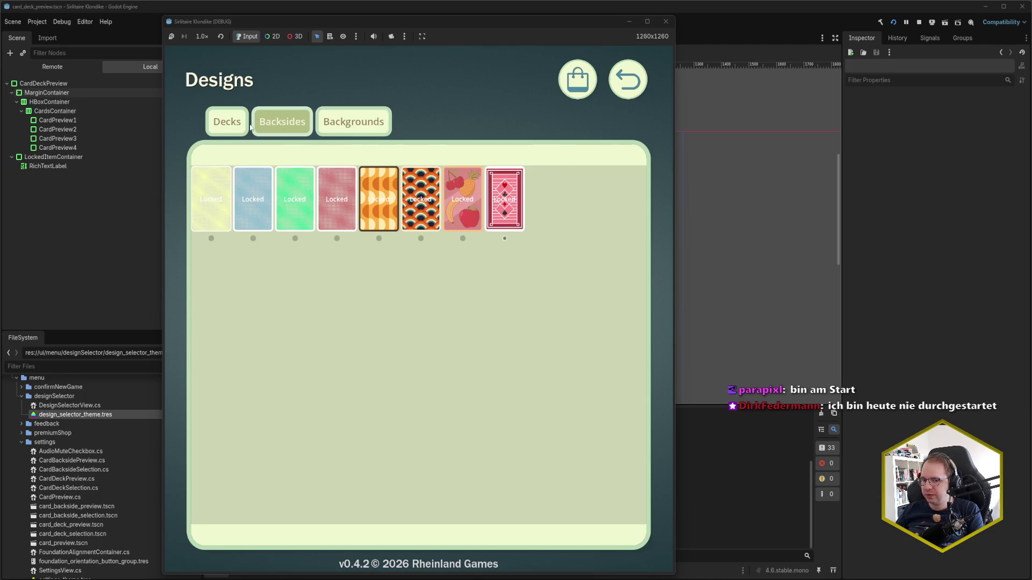
{"action": "left_click", "coordinate": [227, 122]}
{"action": "left_click", "coordinate": [282, 123]}
{"action": "left_click", "coordinate": [353, 123]}
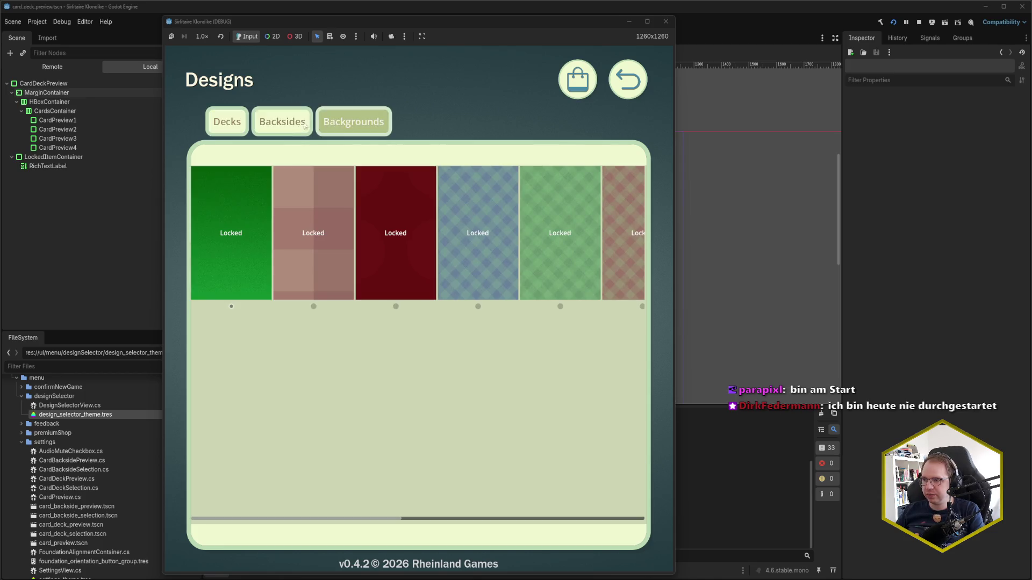
{"action": "left_click", "coordinate": [226, 126]}
{"action": "left_click", "coordinate": [285, 123]}
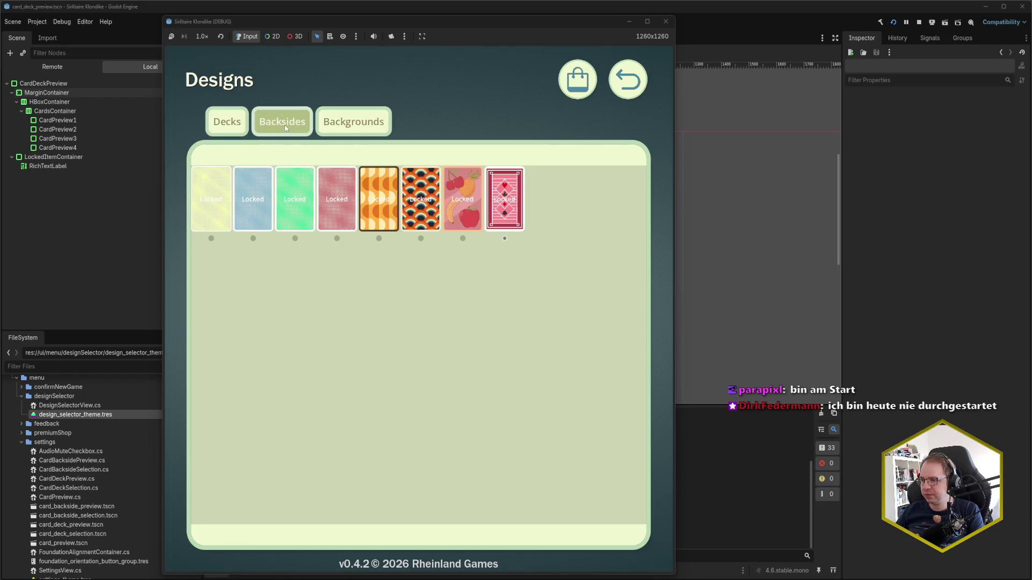
{"action": "left_click", "coordinate": [227, 122]}
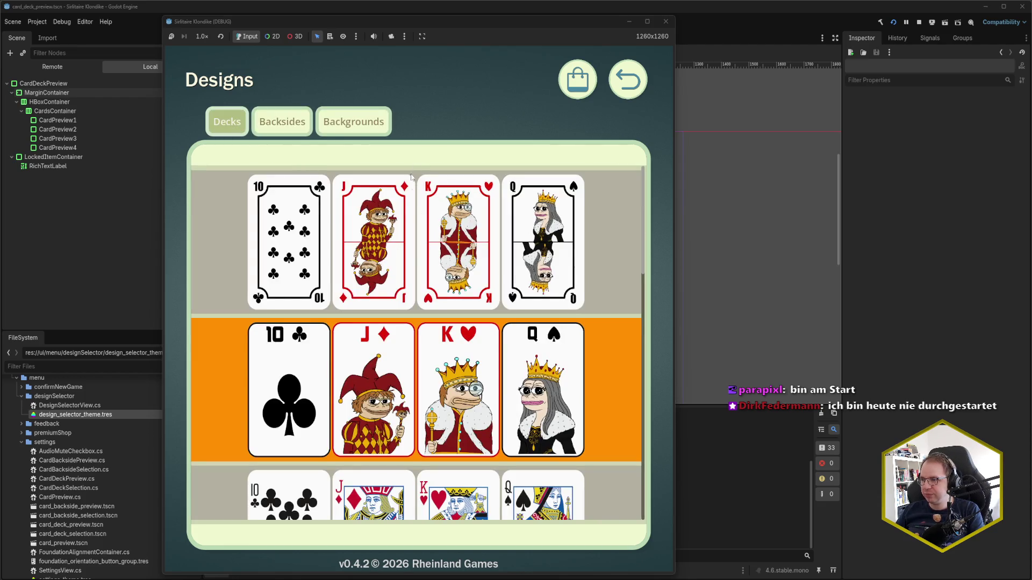